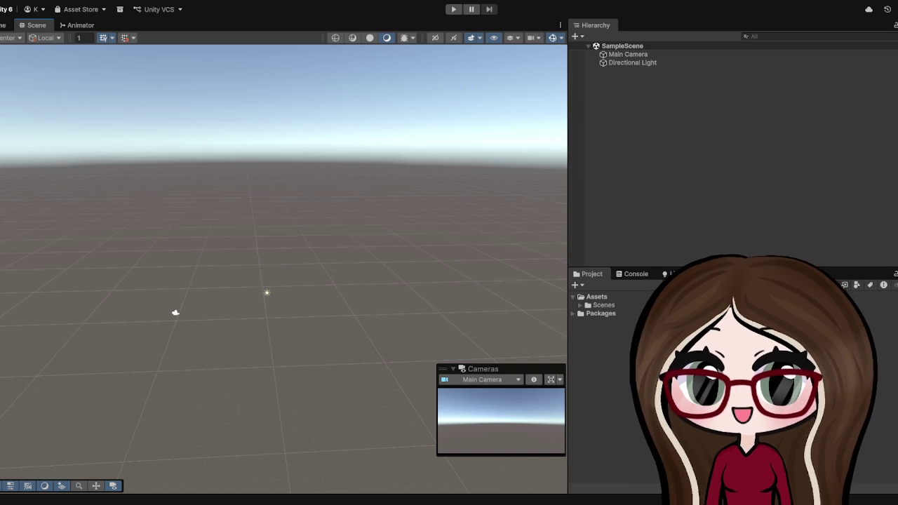
Widen the Scene view and select the Directional Light in the Hierarchy.
mouse_move(561, 231)
mouse_down()
mouse_move(266, 204)
mouse_move(729, 206)
mouse_move(463, 224)
mouse_move(628, 245)
mouse_move(620, 244)
mouse_up()
click(700, 56)
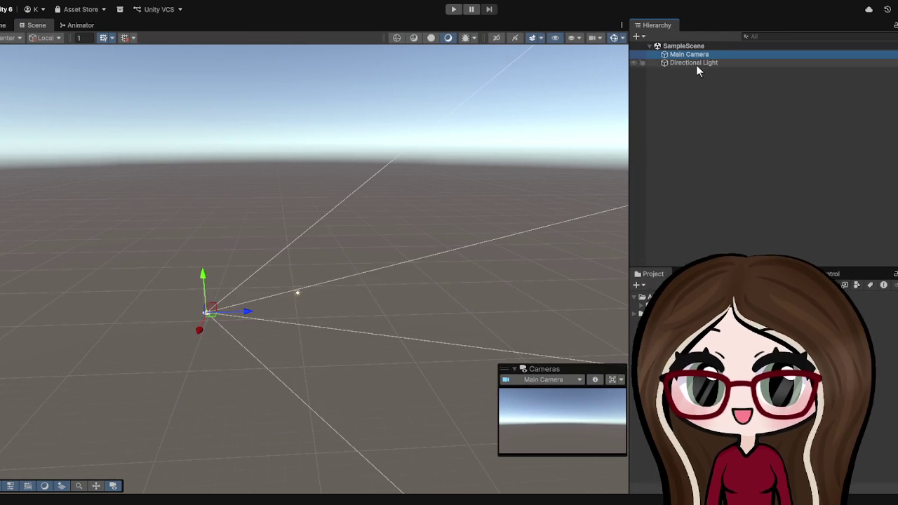
click(702, 63)
click(685, 64)
click(676, 82)
click(679, 62)
Orbit the Scene view down to the ground and back, then widen the Hierarchy and Project panels.
mouse_move(302, 207)
mouse_down()
mouse_move(281, 196)
mouse_move(391, 222)
mouse_up()
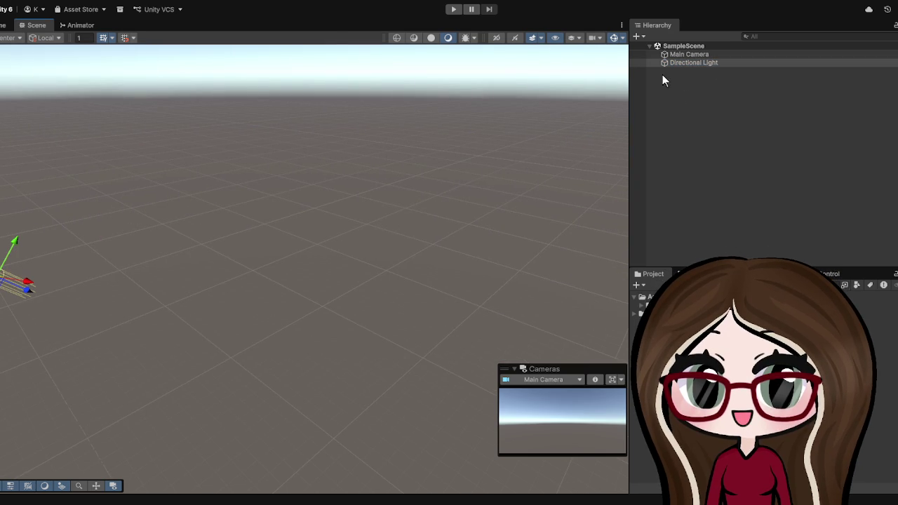
mouse_move(480, 142)
mouse_down()
mouse_move(270, 187)
mouse_move(372, 184)
mouse_move(293, 276)
mouse_move(259, 292)
mouse_move(340, 272)
mouse_move(386, 201)
mouse_up()
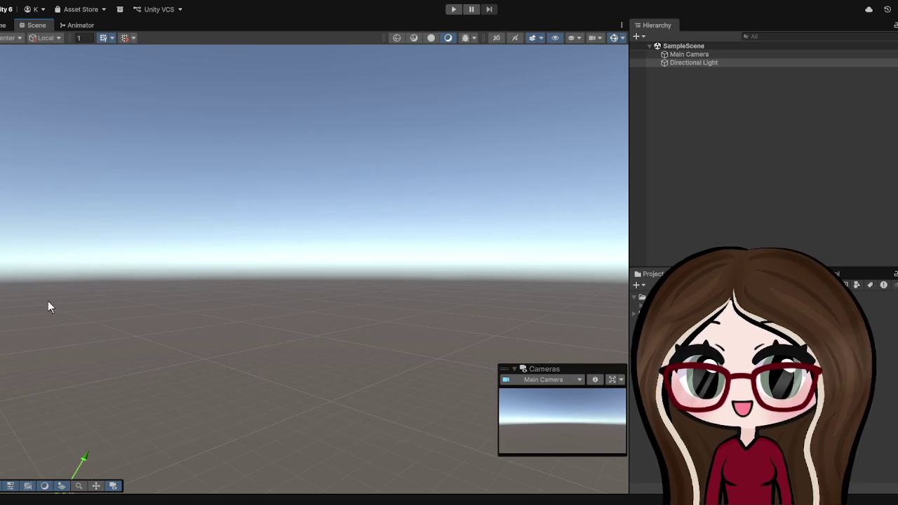
mouse_move(315, 222)
mouse_down()
mouse_move(189, 355)
mouse_move(341, 276)
mouse_move(419, 302)
mouse_up()
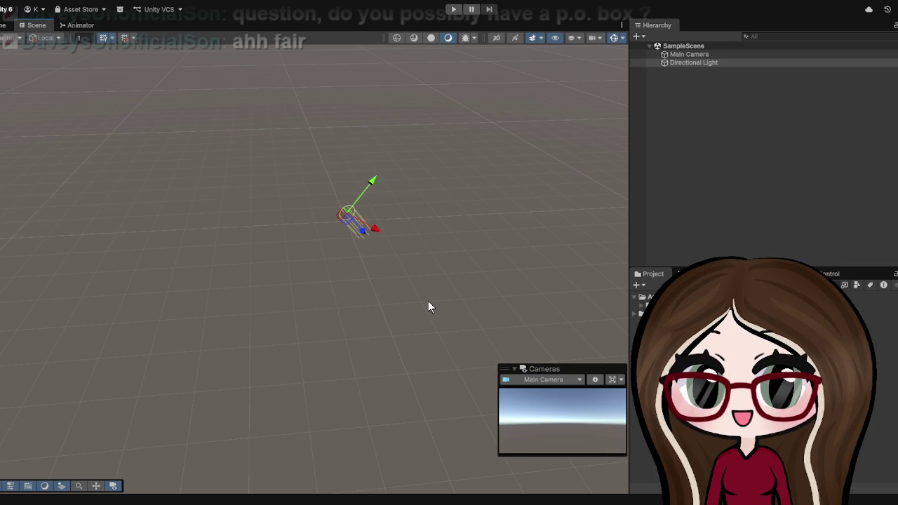
mouse_move(436, 176)
mouse_down()
mouse_move(393, 207)
mouse_move(419, 217)
mouse_move(437, 165)
mouse_move(369, 186)
mouse_move(453, 252)
mouse_move(369, 313)
mouse_move(248, 357)
mouse_move(313, 386)
mouse_up()
scroll(315, 360, up, 2)
scroll(316, 346, up, 2)
scroll(317, 346, down, 2)
mouse_move(316, 353)
mouse_down()
mouse_move(353, 259)
mouse_move(354, 274)
mouse_up()
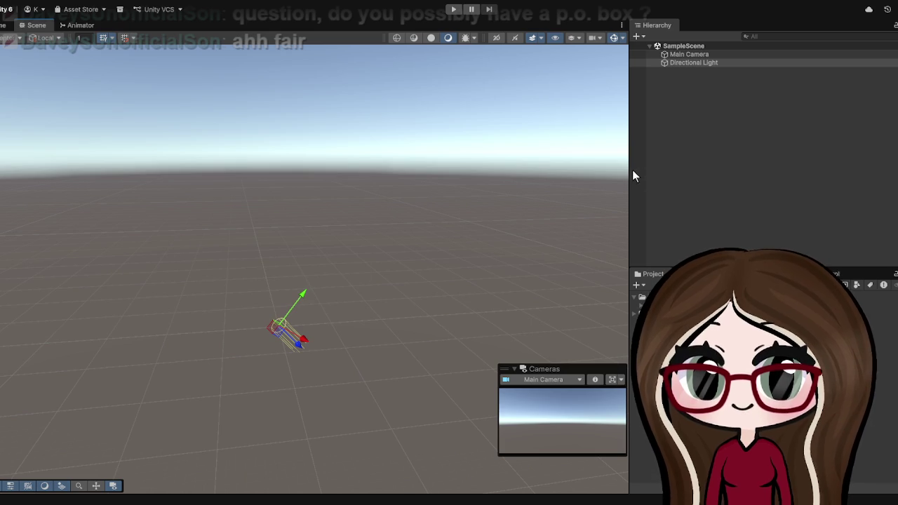
mouse_move(631, 170)
mouse_down()
mouse_move(493, 196)
mouse_move(498, 209)
mouse_up()
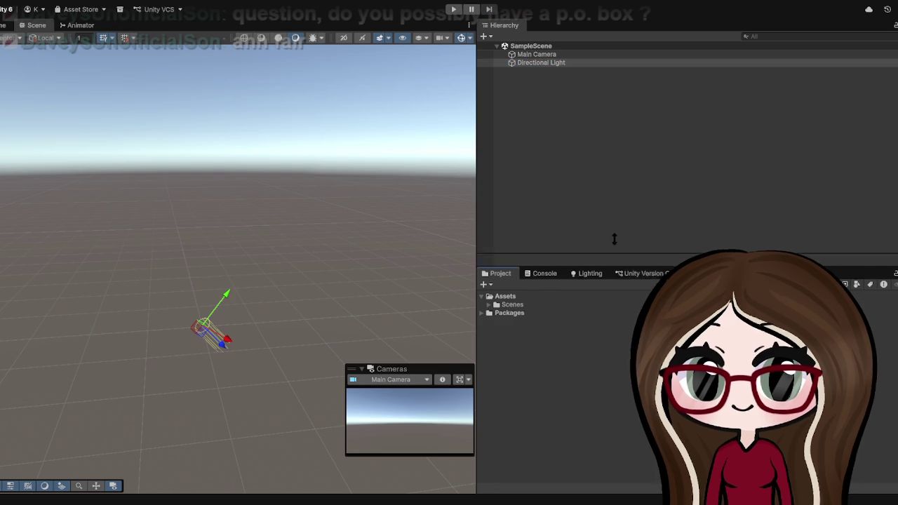
Create a new scene named MainMenu in the Project panel and open it.
drag(524, 267, 494, 158)
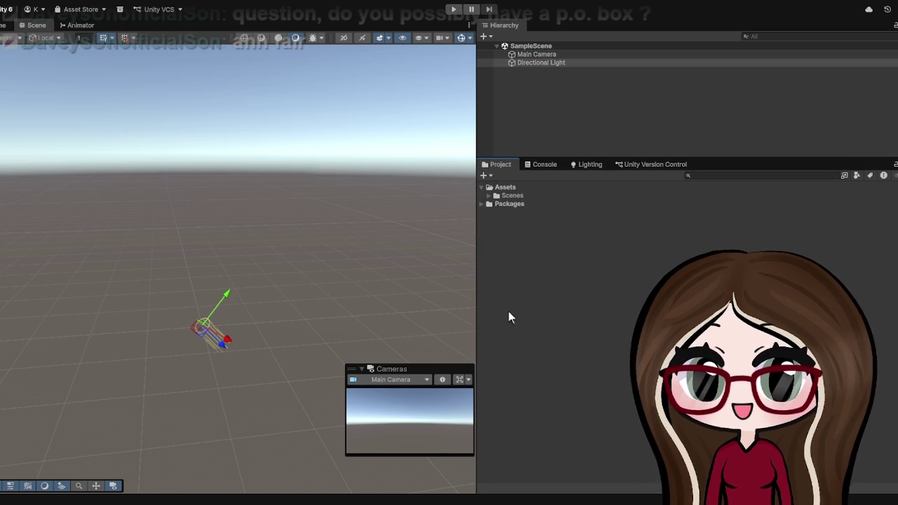
click(487, 195)
click(488, 196)
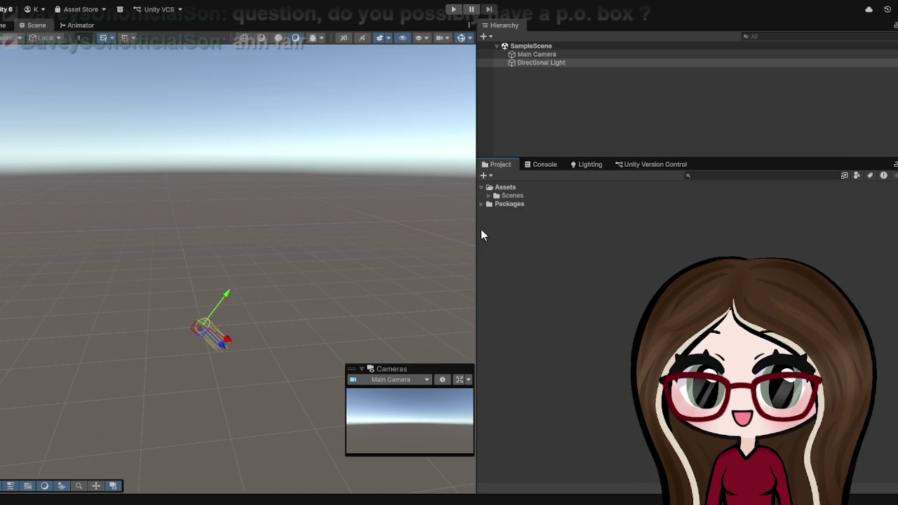
click(508, 186)
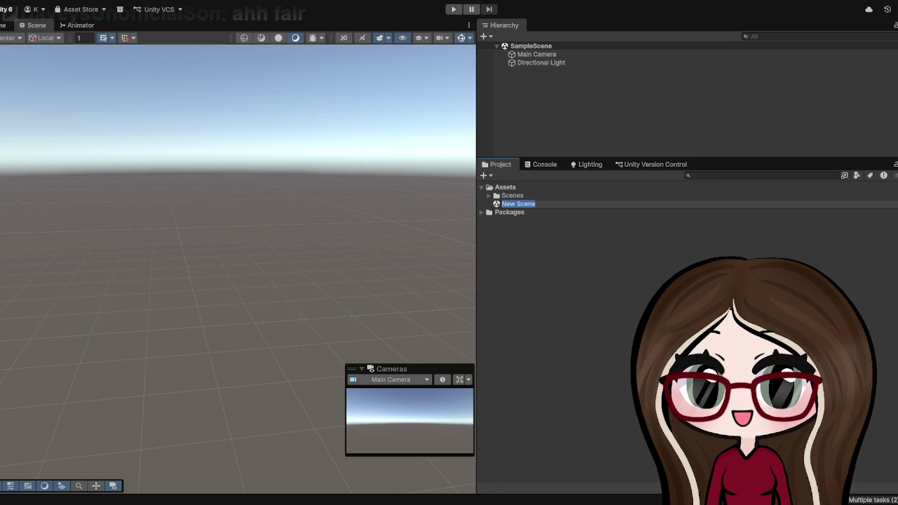
text(MainMenu)
key(Return)
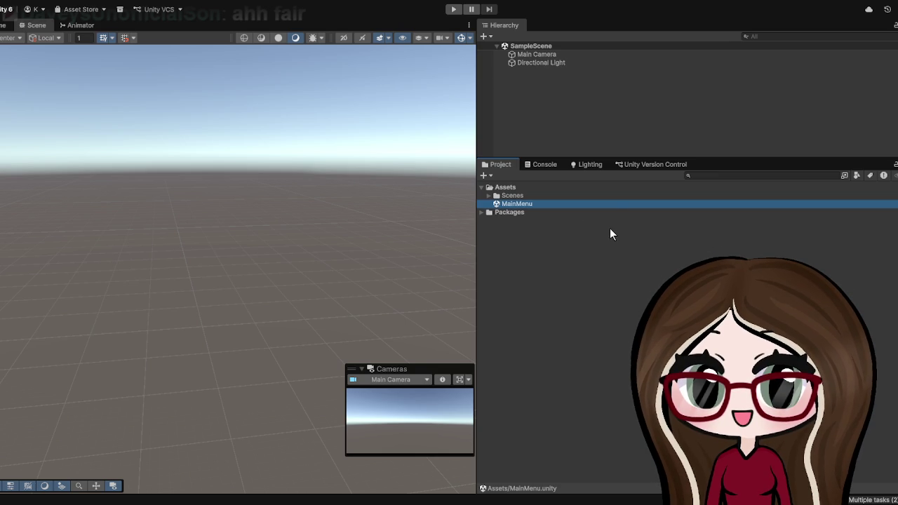
double_click(507, 203)
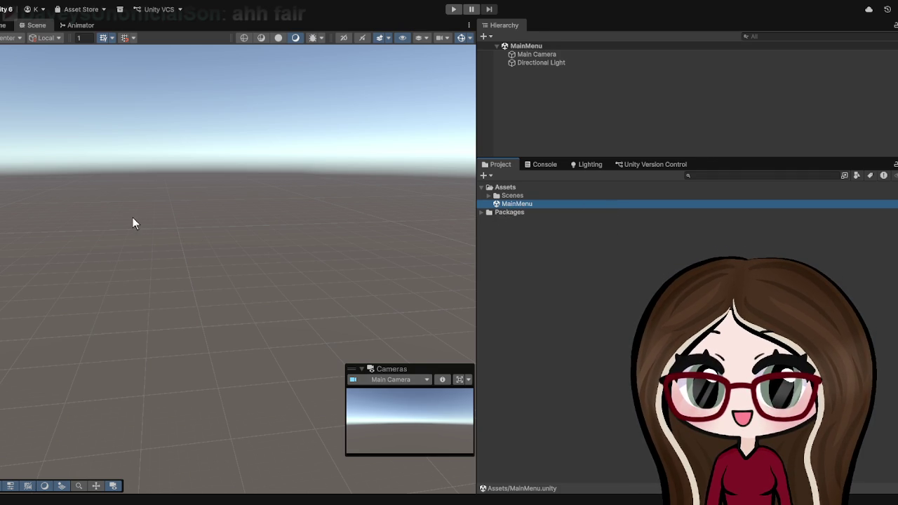
double_click(502, 204)
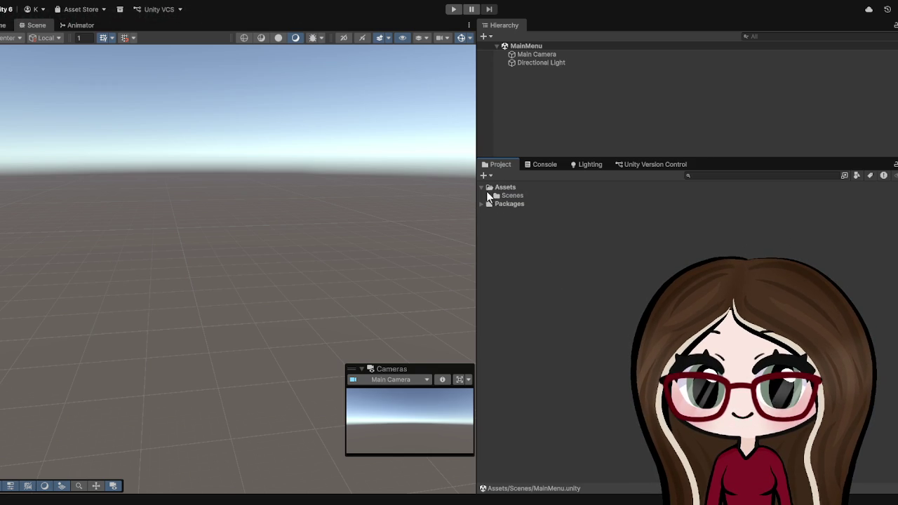
Delete the old SampleScene from the Scenes folder, keeping MainMenu.
click(488, 195)
click(528, 212)
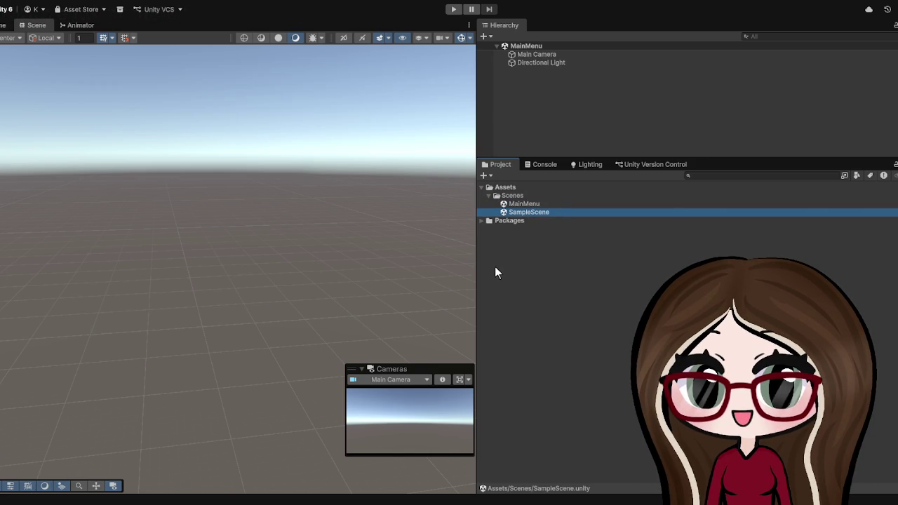
key(Delete)
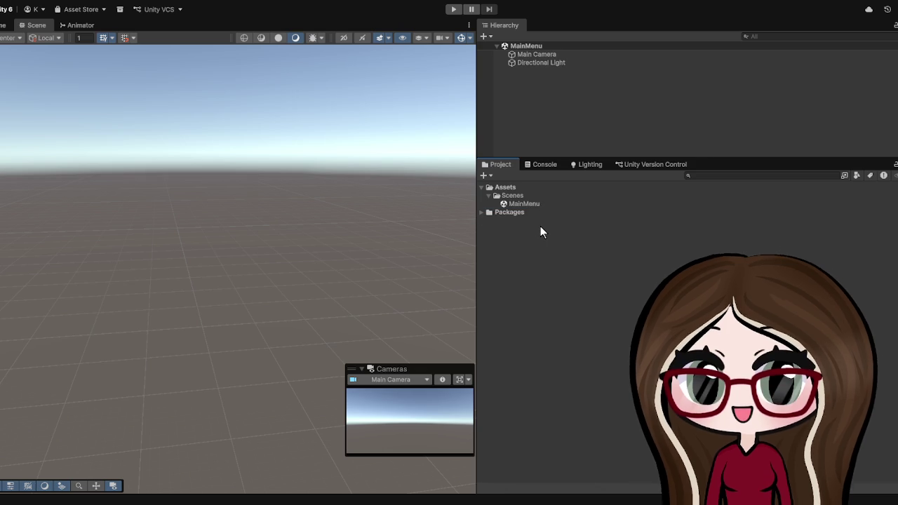
click(537, 205)
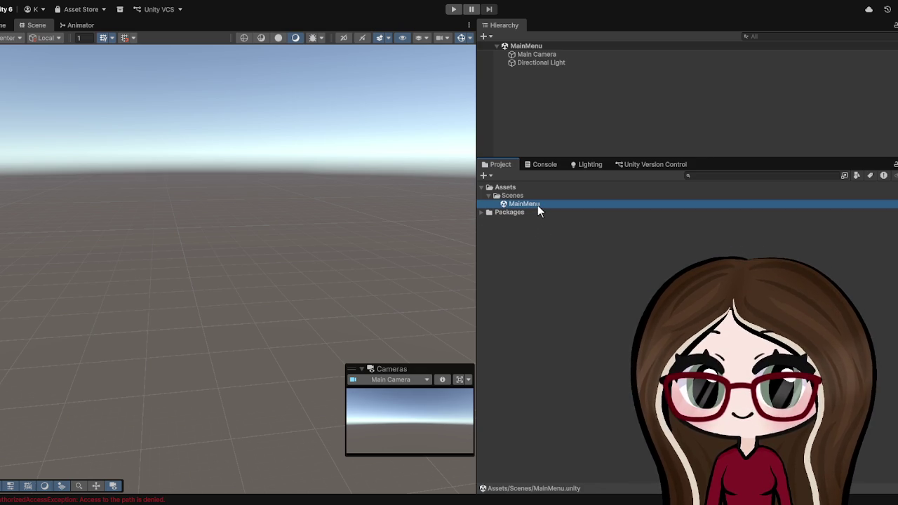
click(496, 196)
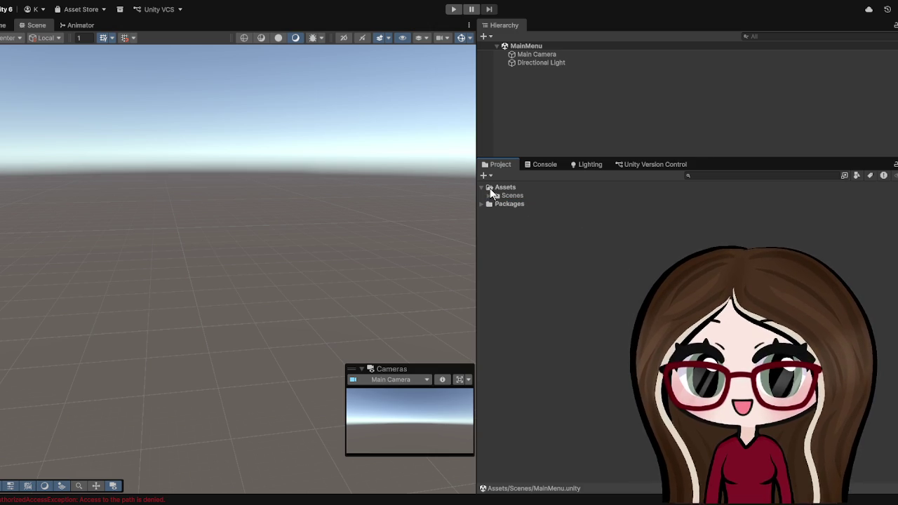
Create a Scripts folder under Assets, then check the console error.
click(496, 188)
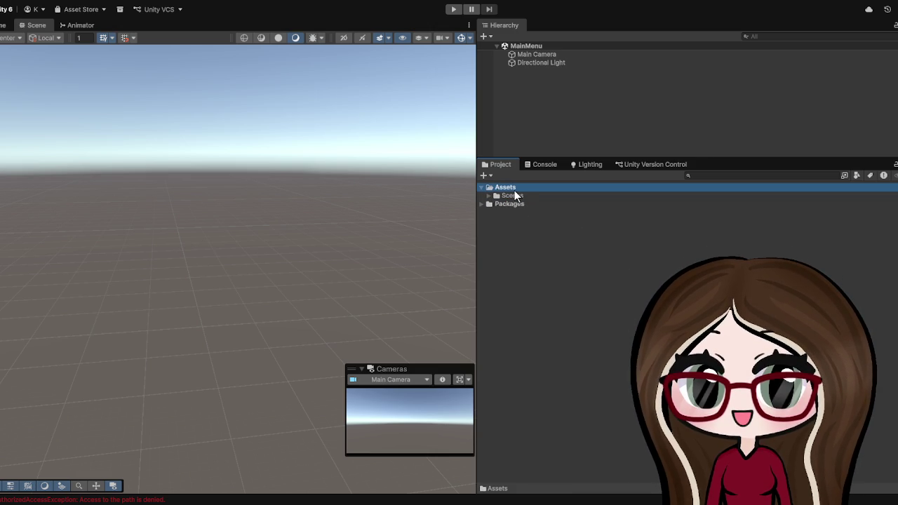
key(ctrl+shift+n)
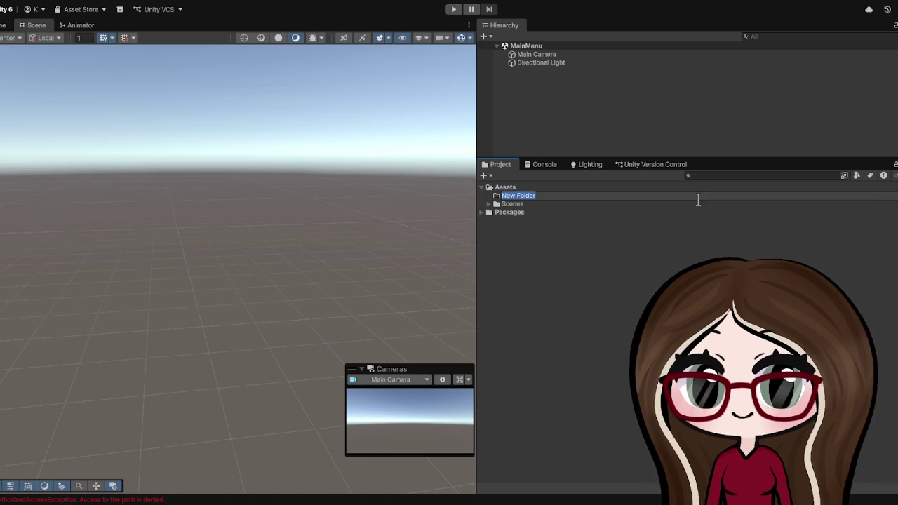
text(Scripts)
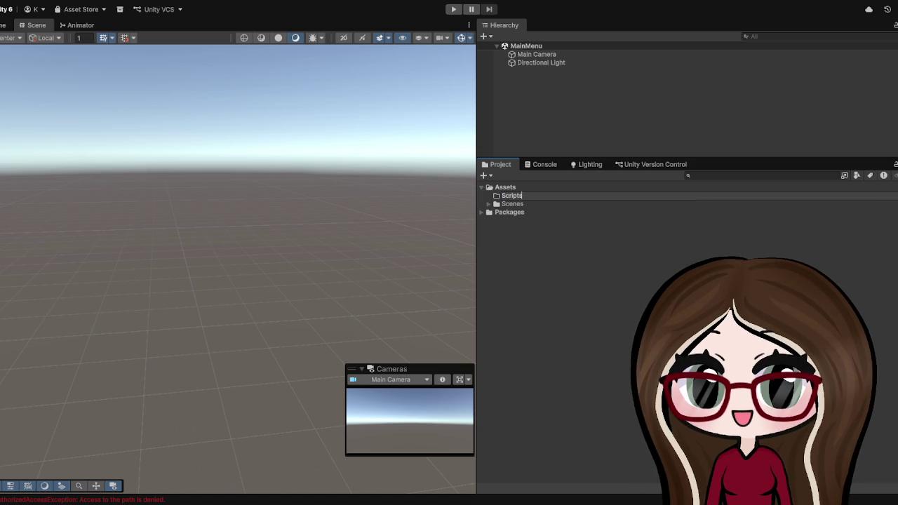
key(Return)
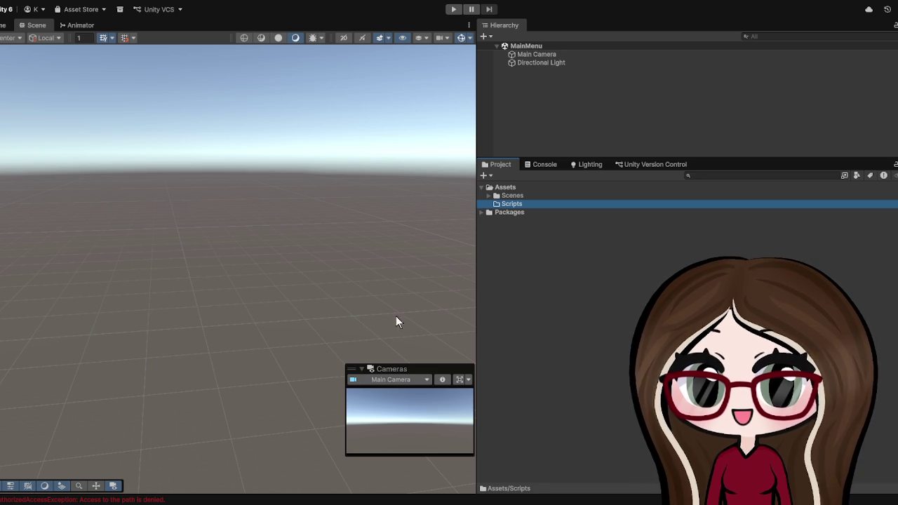
click(113, 500)
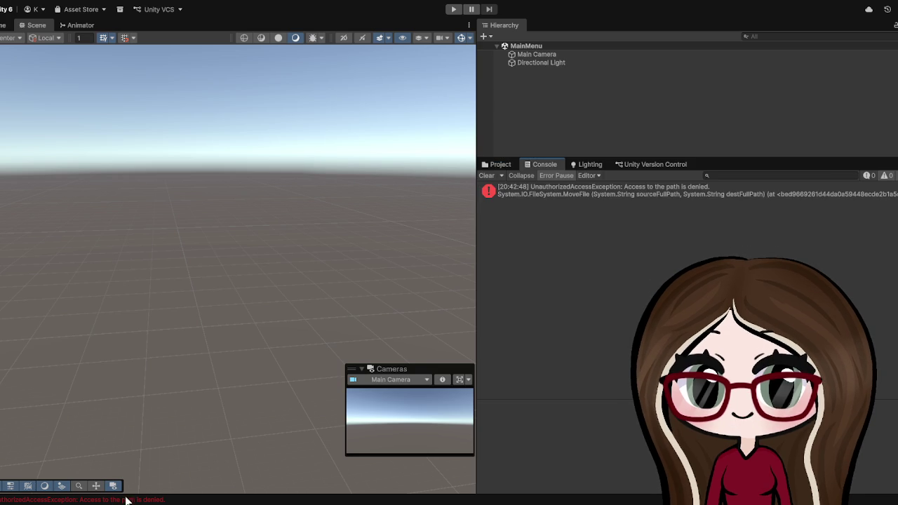
click(555, 194)
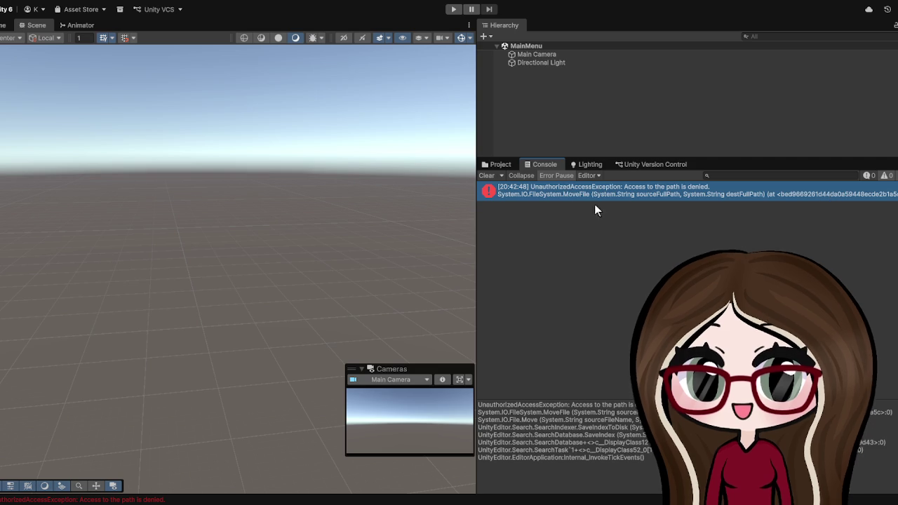
click(454, 9)
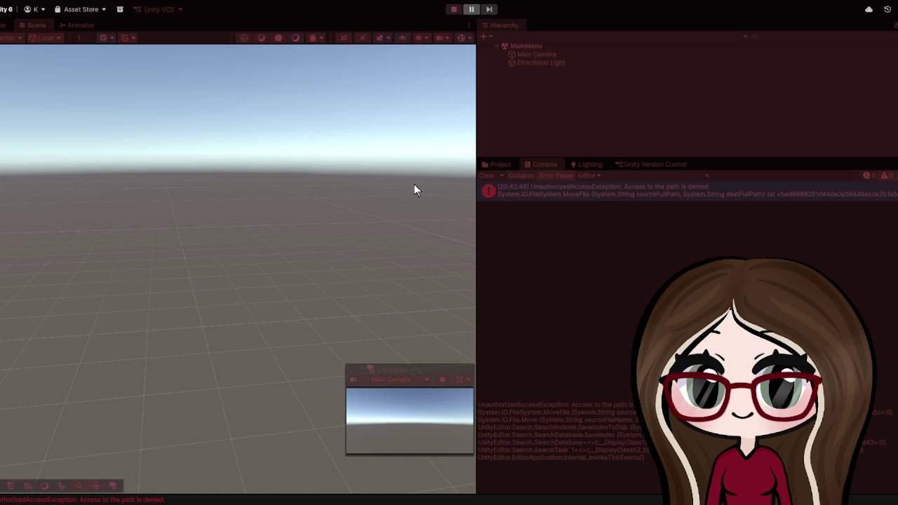
click(450, 9)
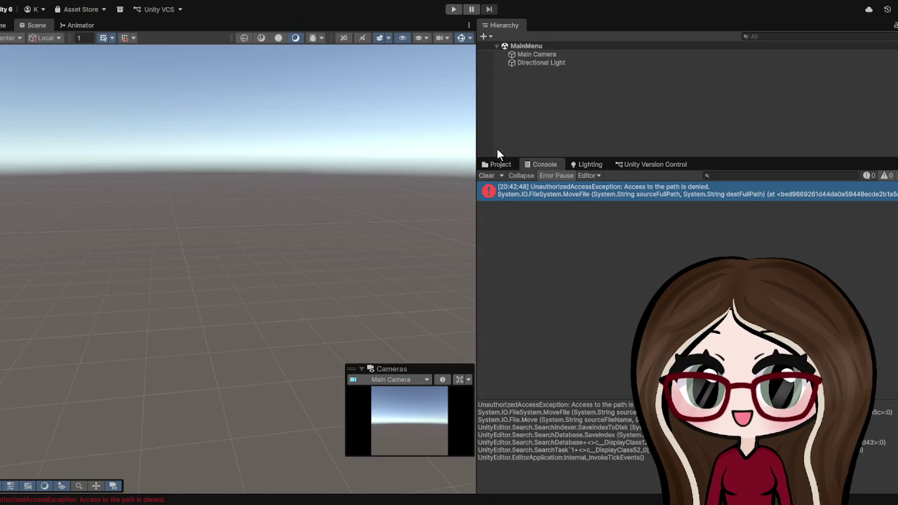
click(500, 164)
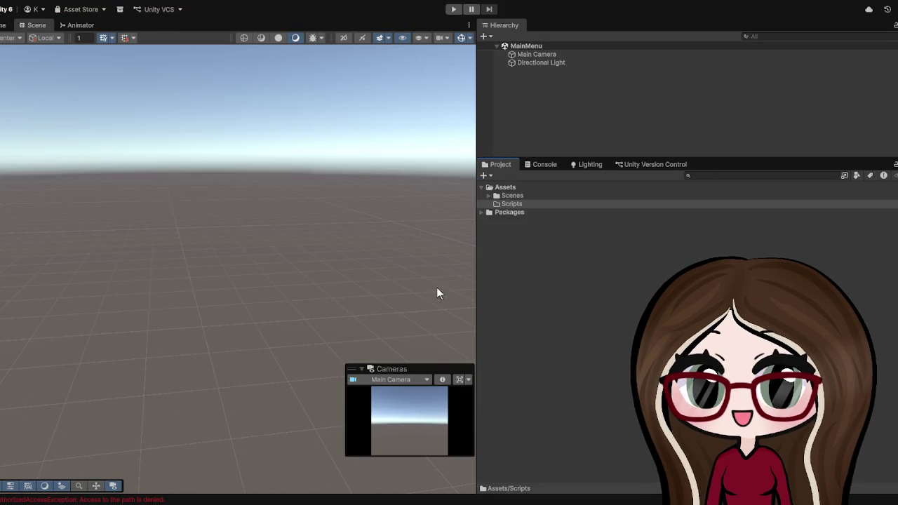
click(517, 197)
Create UI and Systems subfolders inside Assets/Scripts.
click(509, 203)
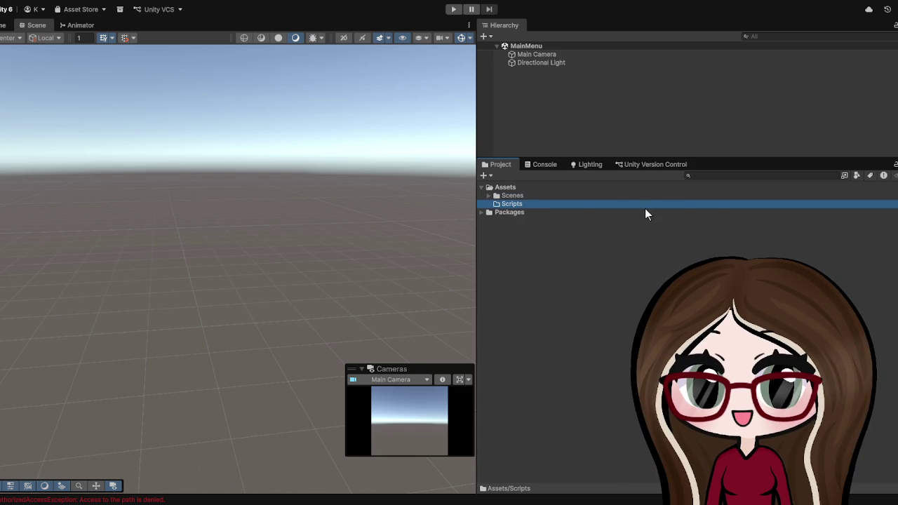
key(ctrl+shift+n)
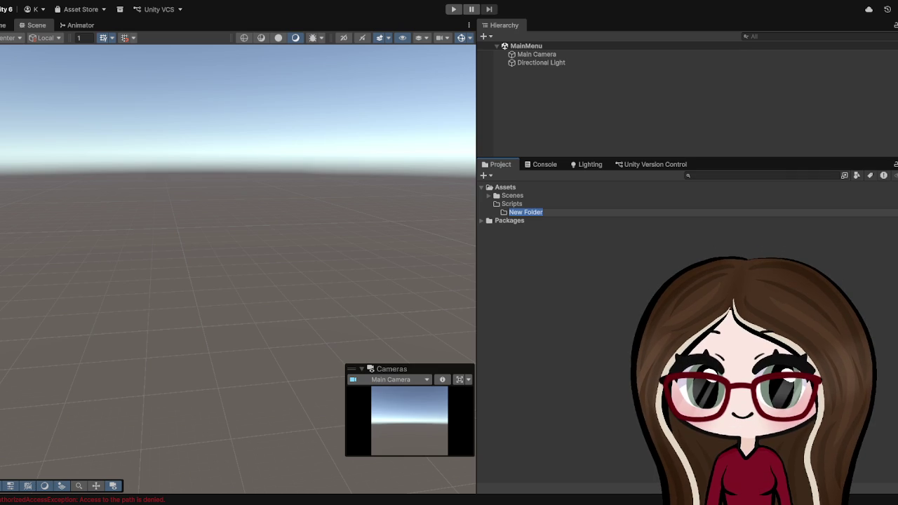
text(UI)
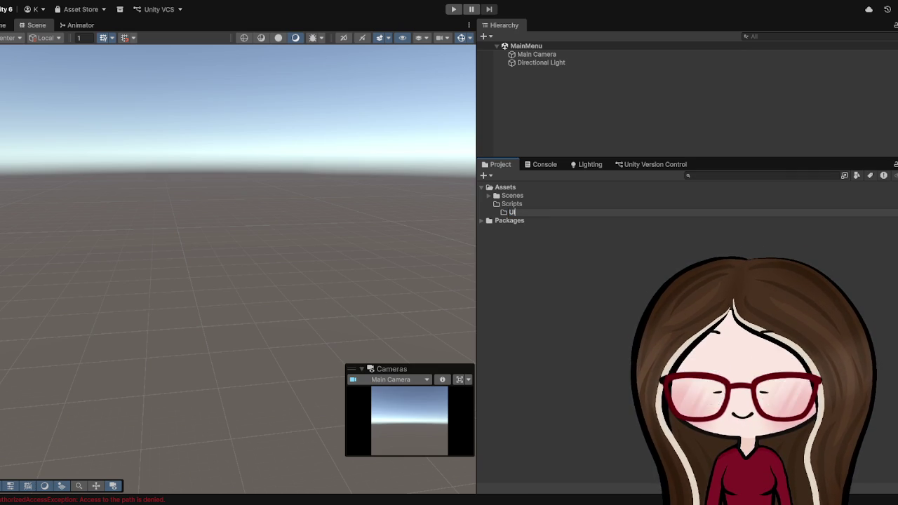
key(Return)
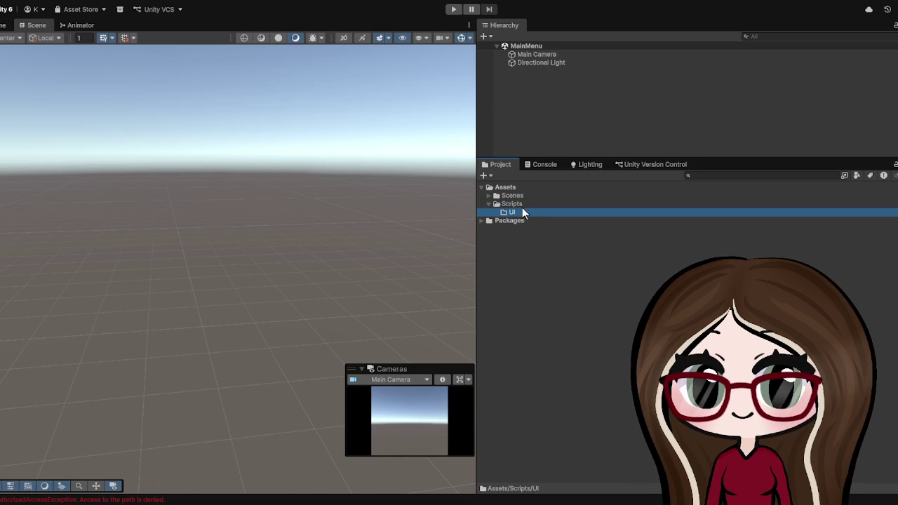
click(524, 202)
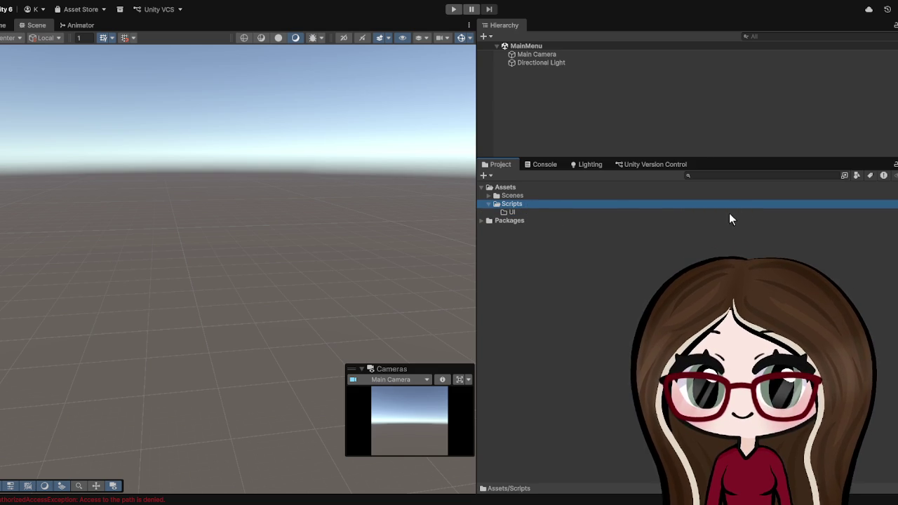
key(ctrl+shift+n)
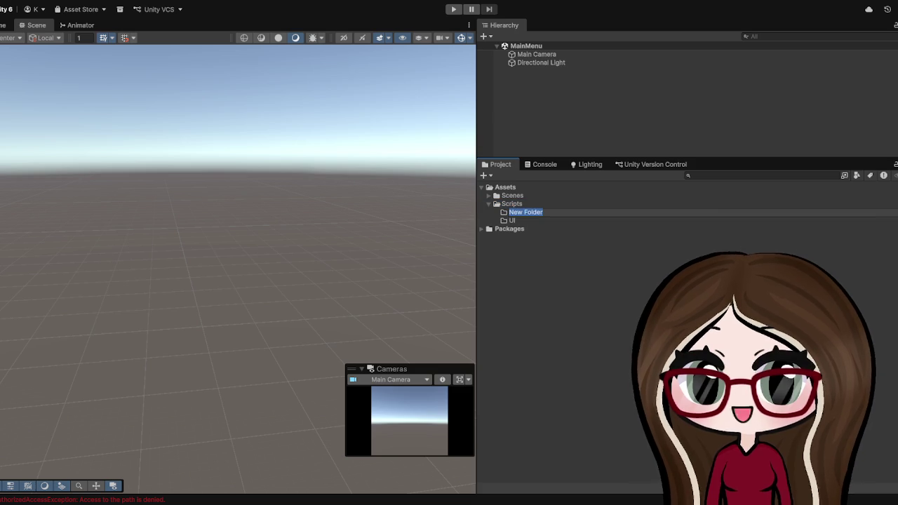
text(Systems)
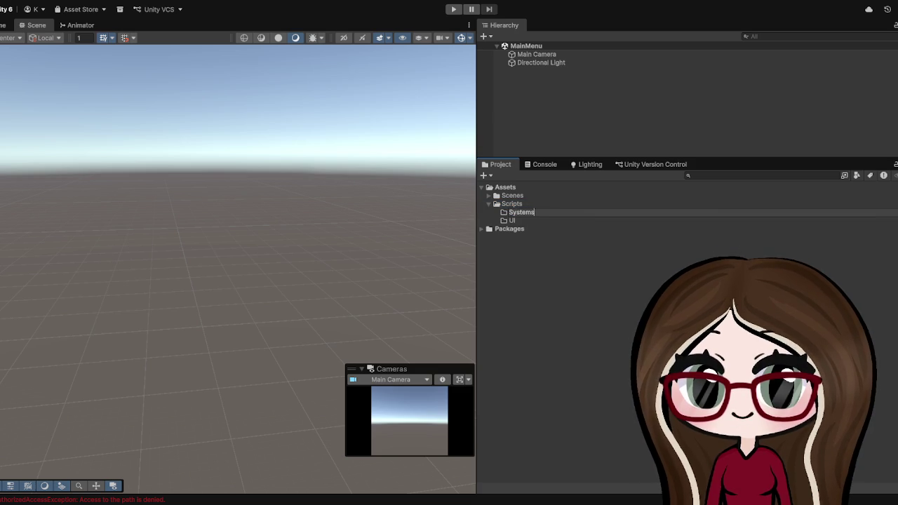
key(Return)
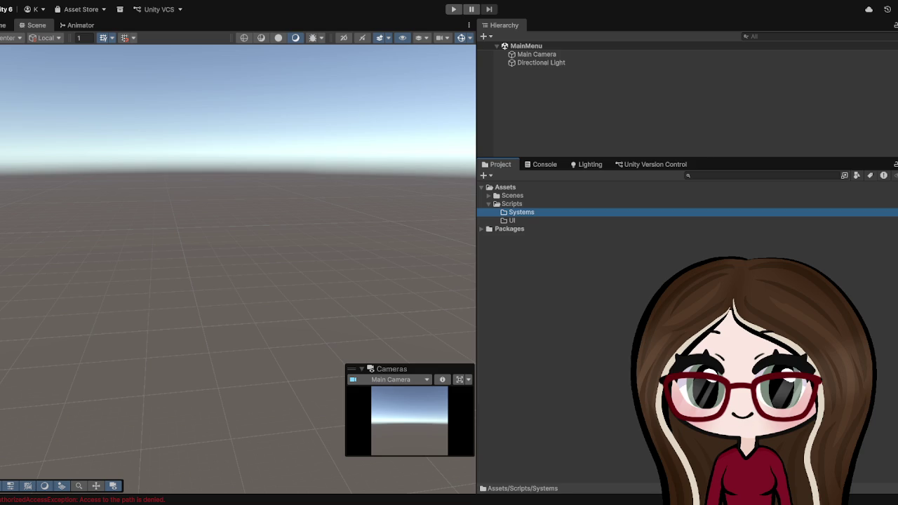
Create a Scenes_Assets folder under Assets and start naming a MainMenu subfolder inside it.
click(488, 203)
click(513, 187)
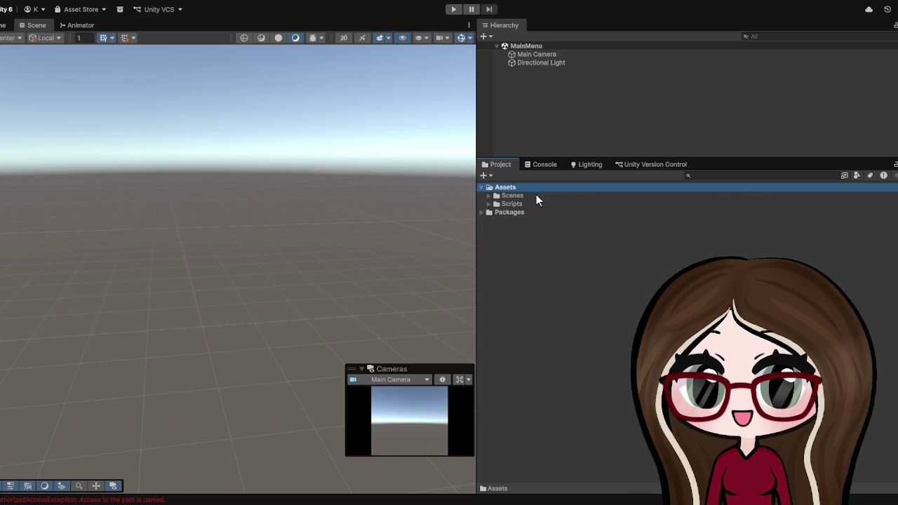
key(ctrl+shift+n)
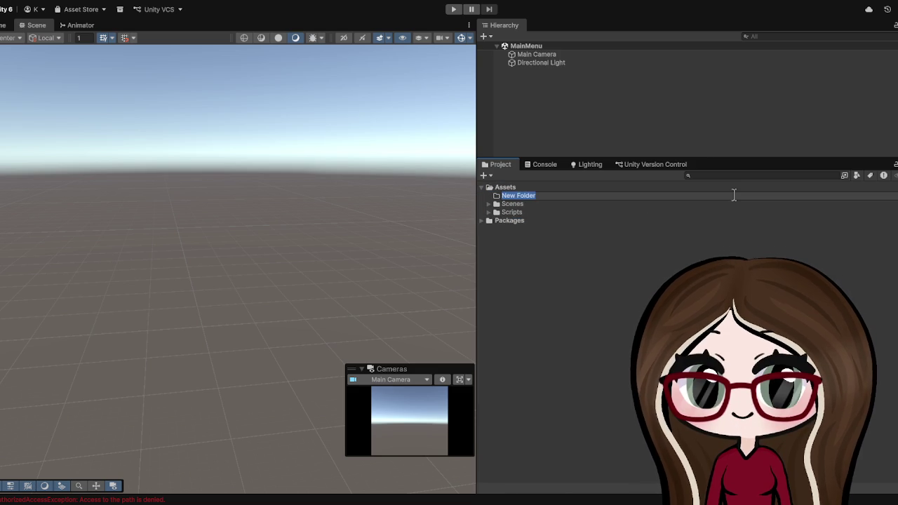
text(Scenes)
text(_Ass)
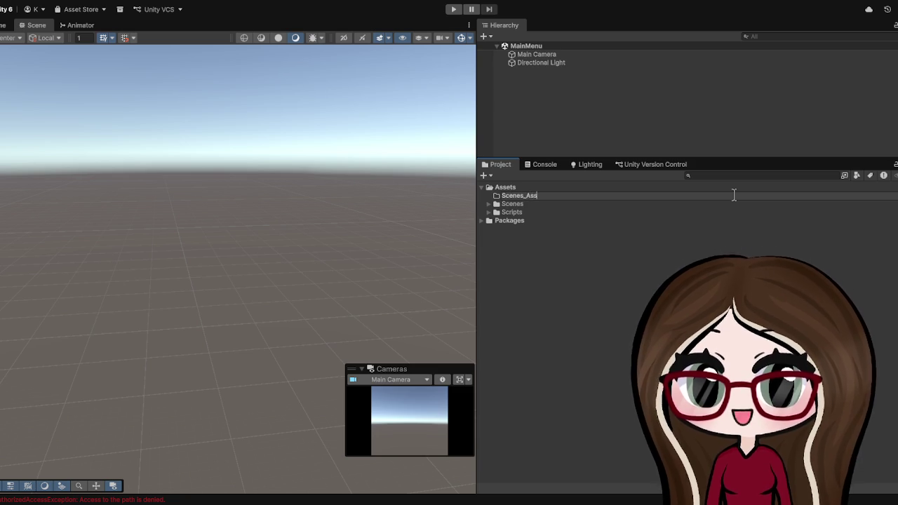
text(ets)
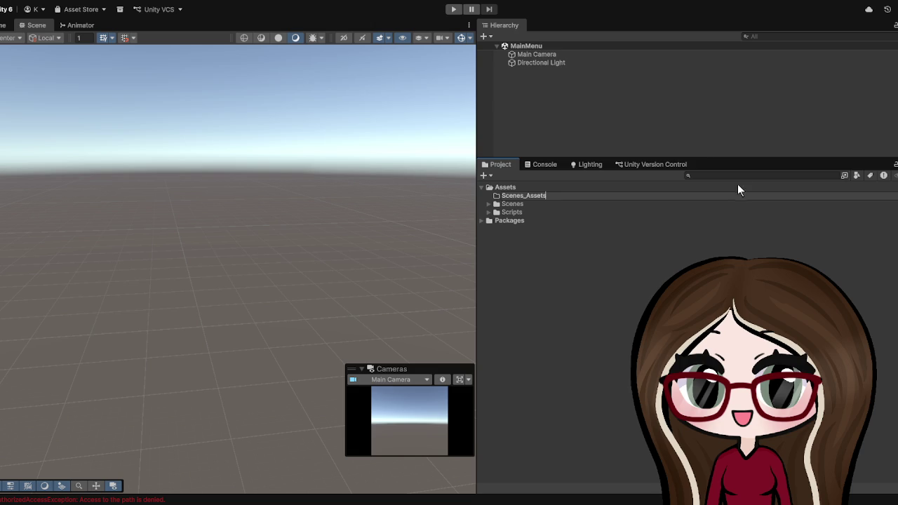
key(Return)
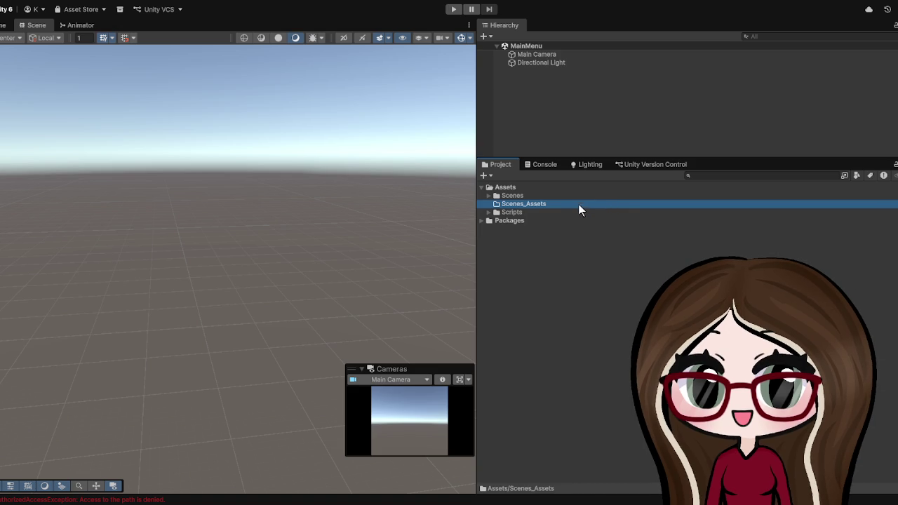
key(ctrl+shift+n)
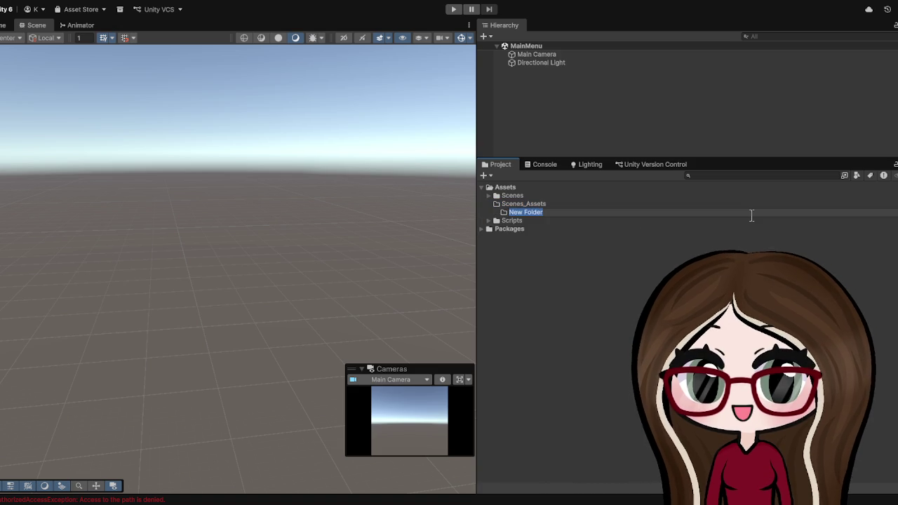
text(Main)
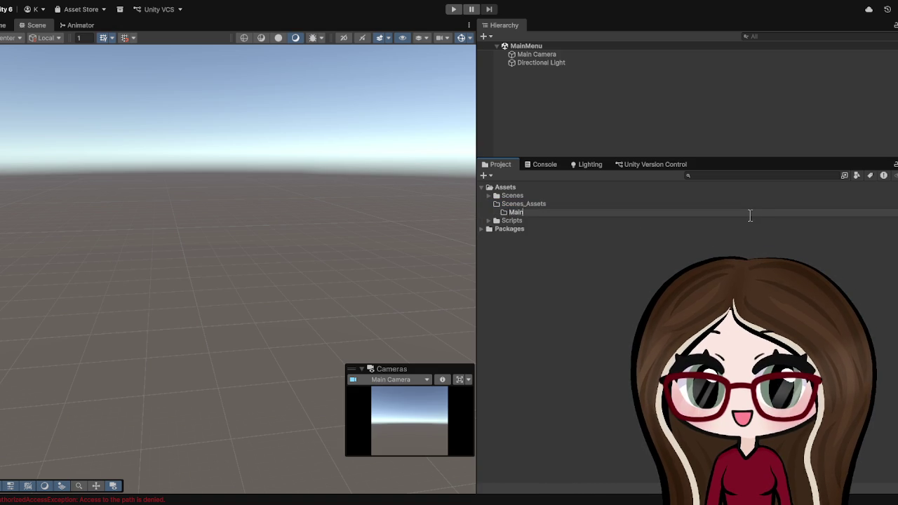
text(Menu)
Confirm the MainMenu subfolder name and create an Art folder inside MainMenu.
key(Return)
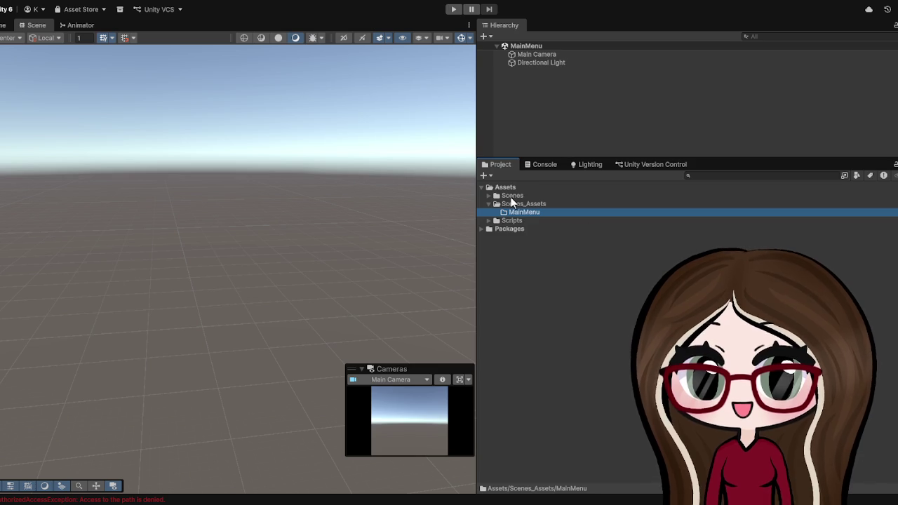
click(510, 197)
click(508, 205)
click(536, 213)
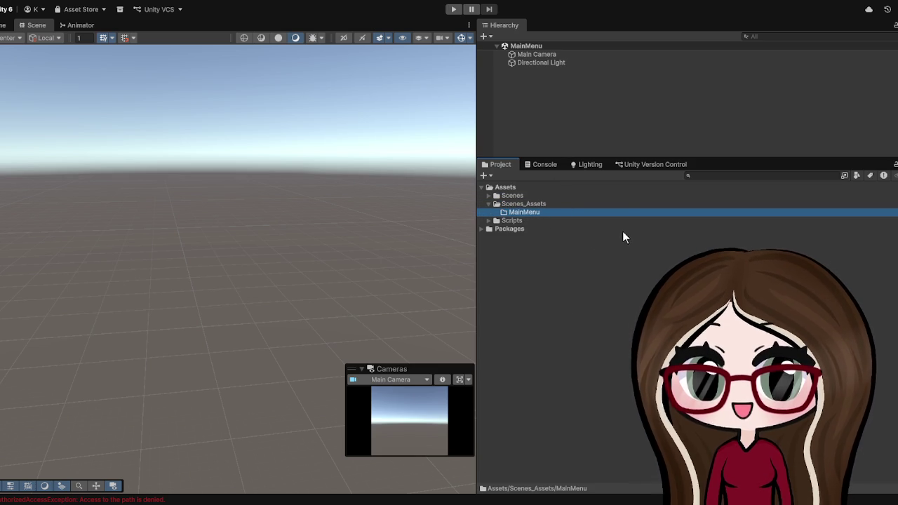
key(ctrl+shift+n)
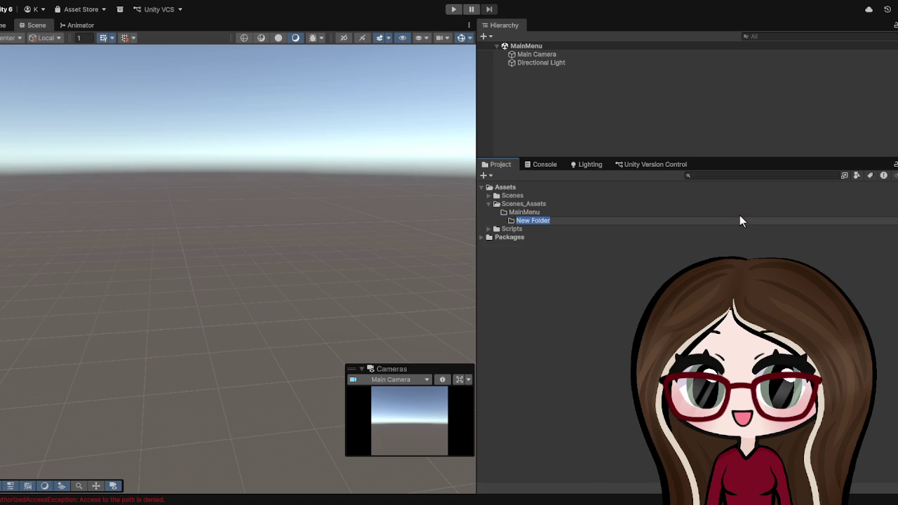
text(Art)
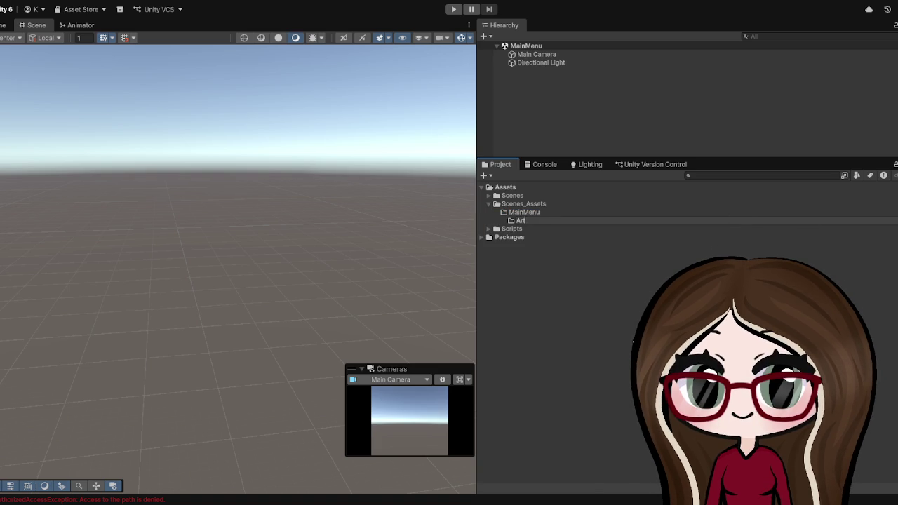
key(Return)
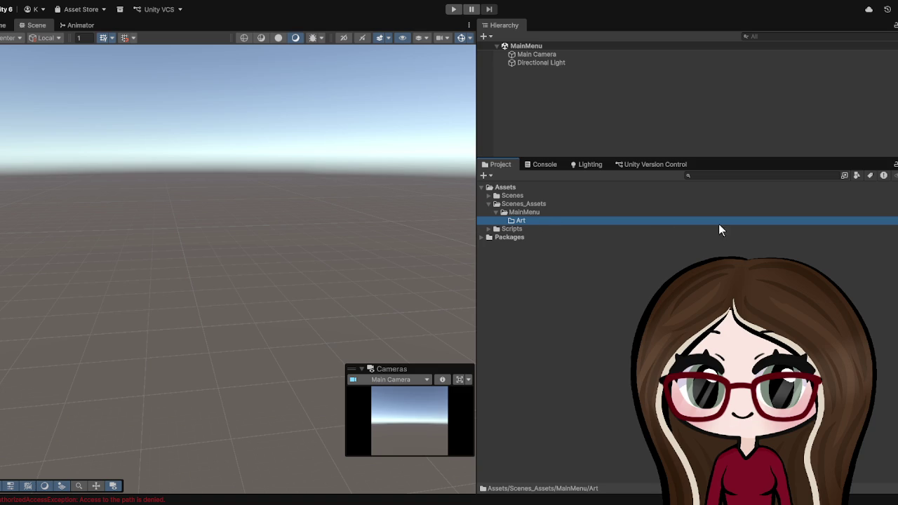
Inside MainMenu/Art, create a UI folder and then a Backgrounds folder.
key(ctrl+shift+n)
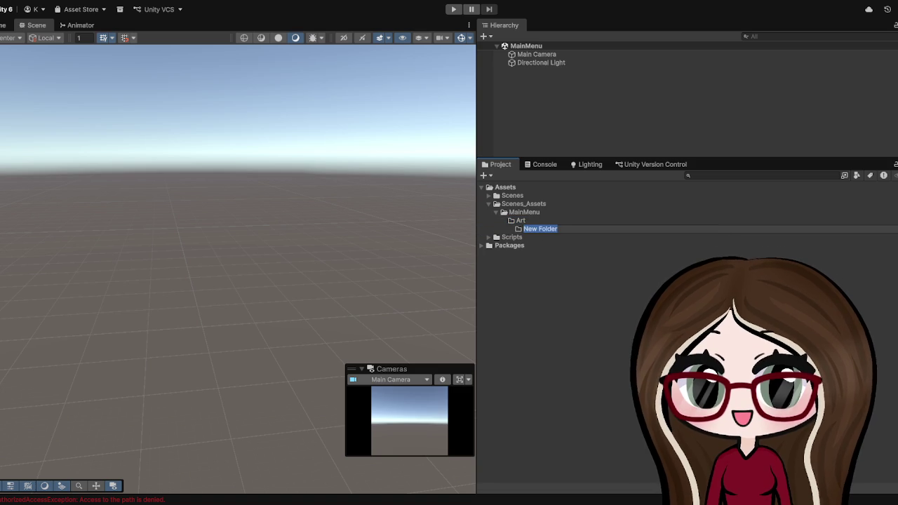
text(UI)
key(BackSpace)
key(BackSpace)
text(I)
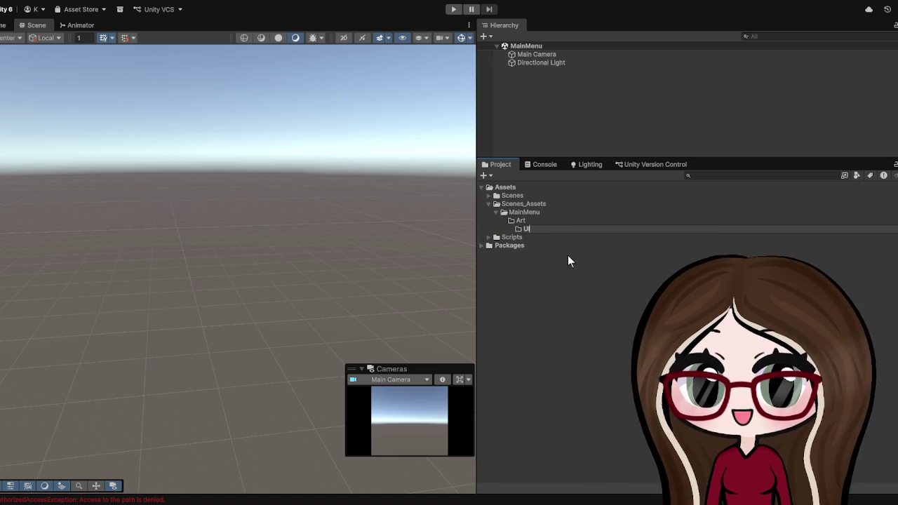
key(Return)
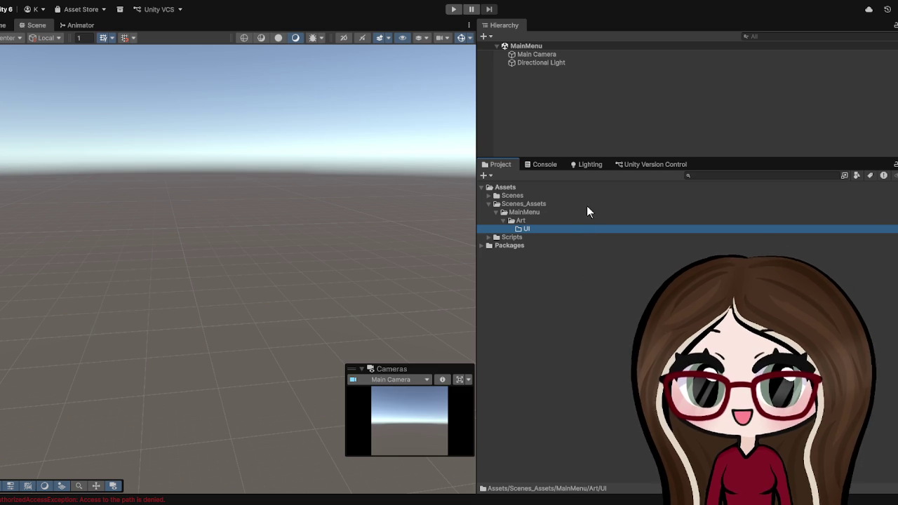
click(534, 221)
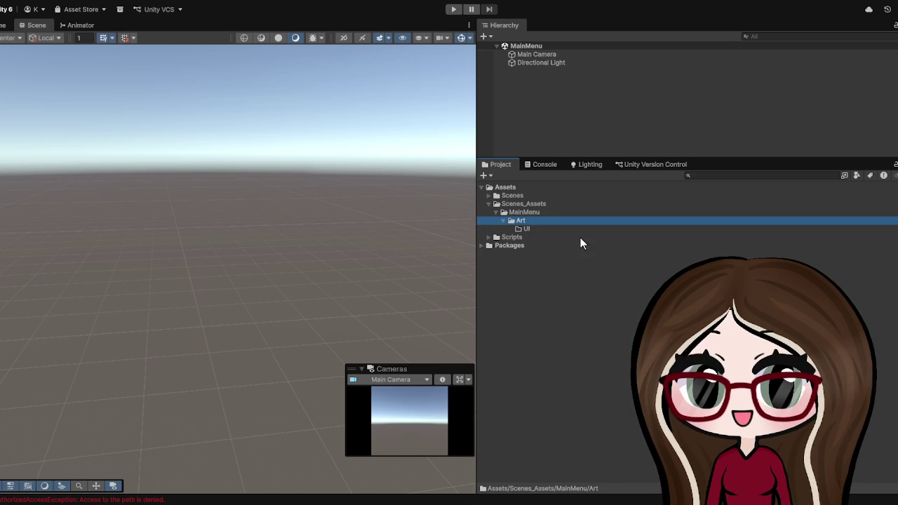
key(ctrl+shift+n)
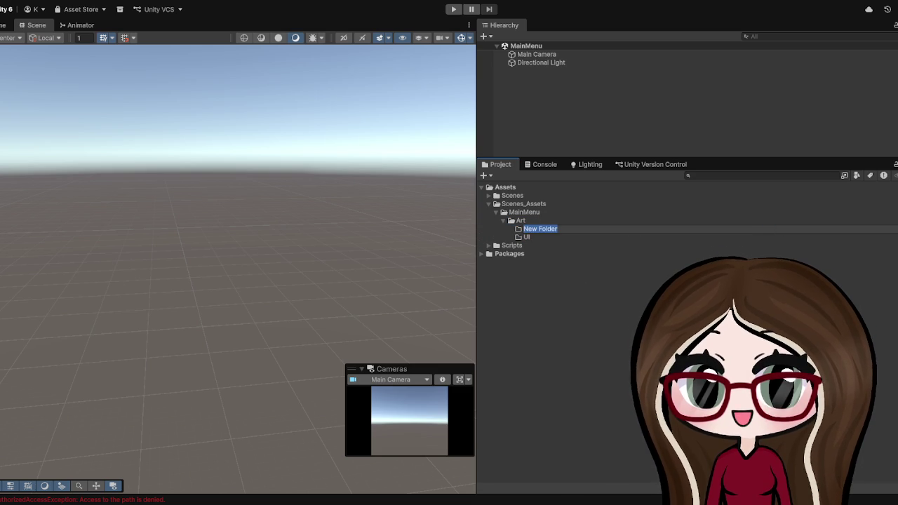
text(Back)
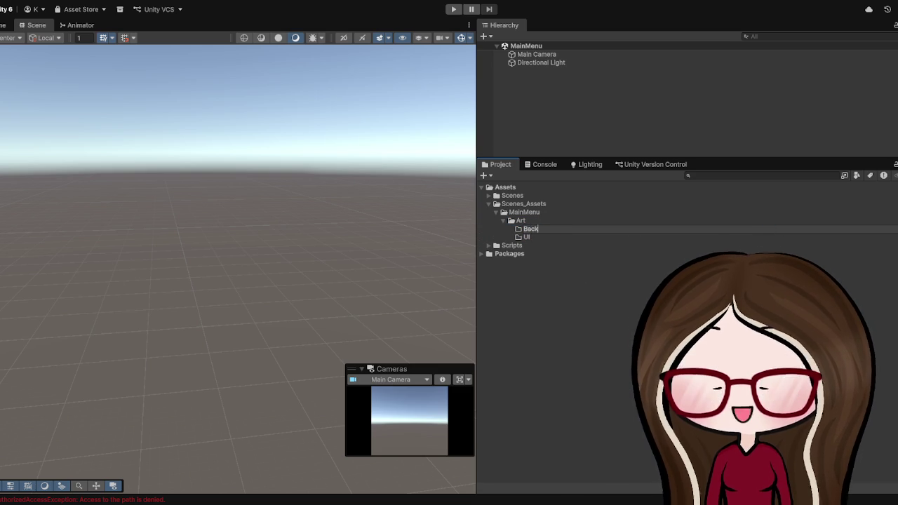
text(grounds)
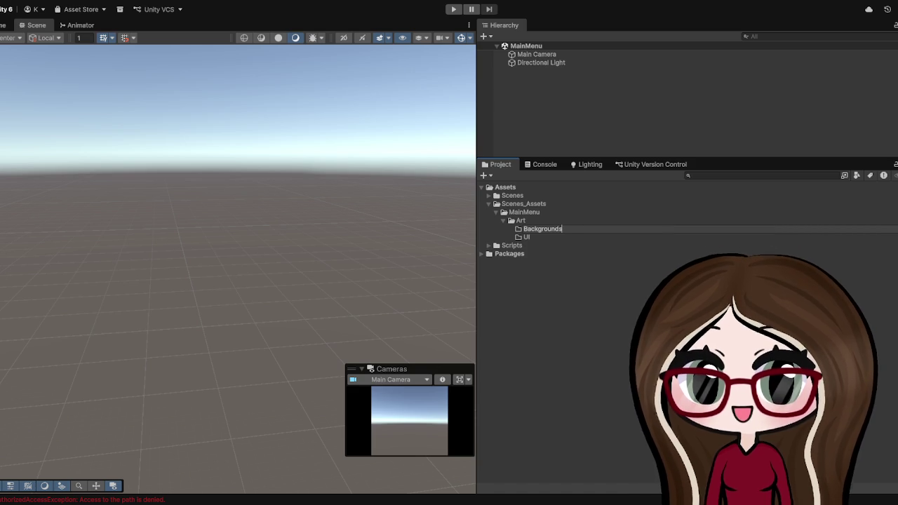
key(Return)
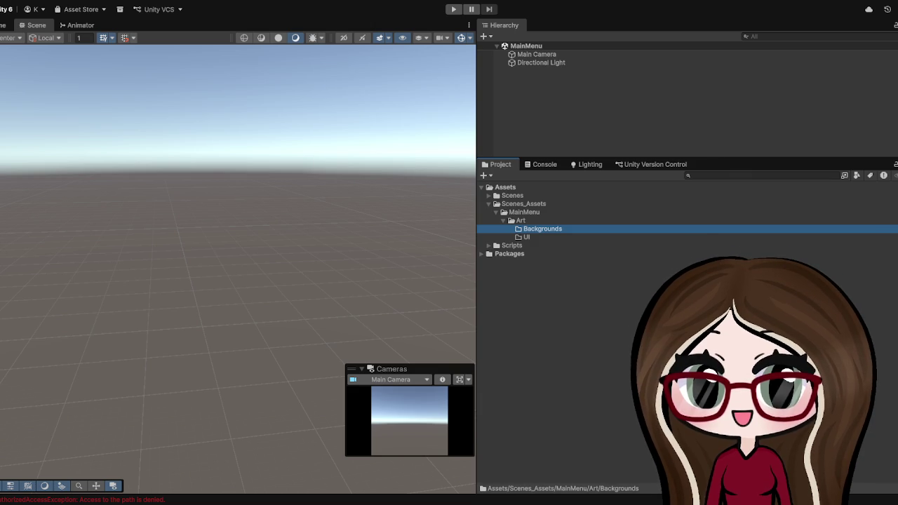
click(631, 282)
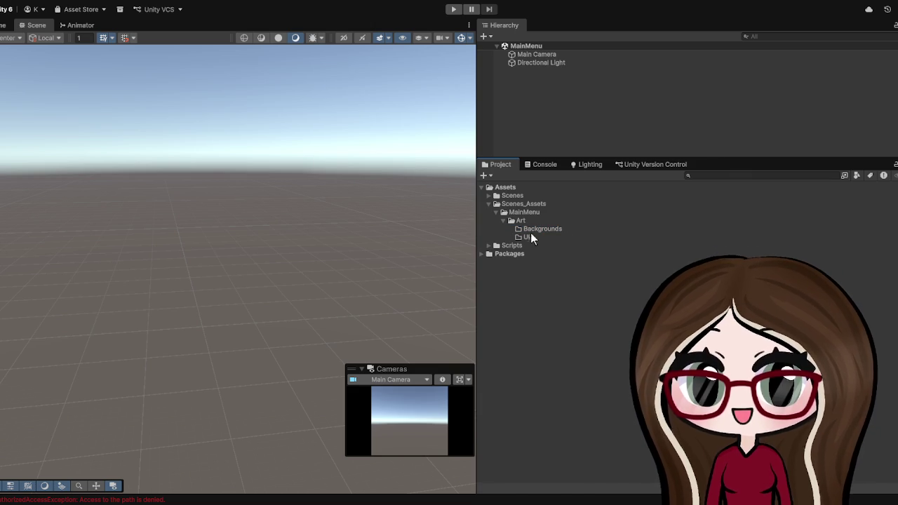
click(517, 220)
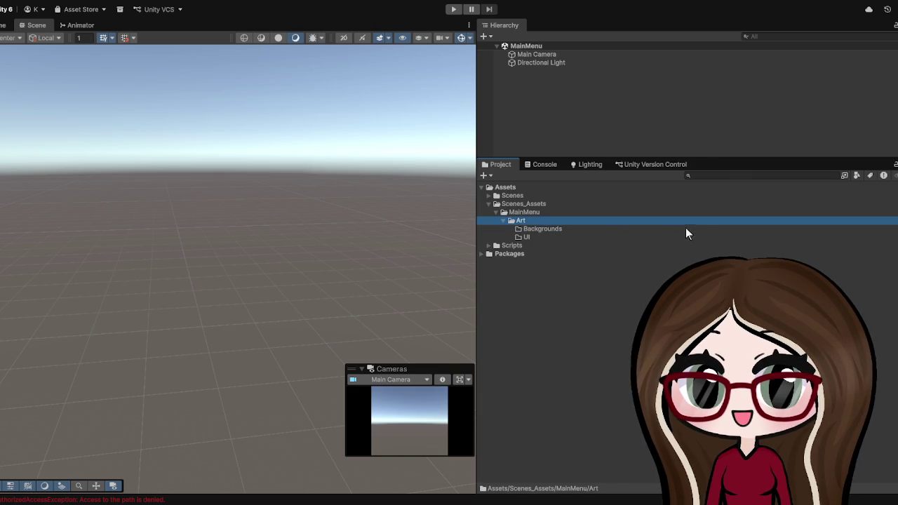
key(ctrl+shift+n)
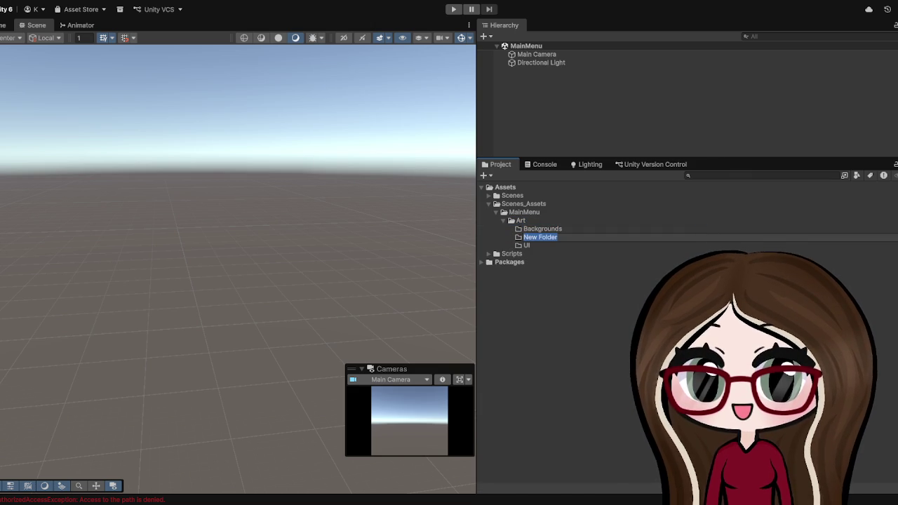
text(Sprites)
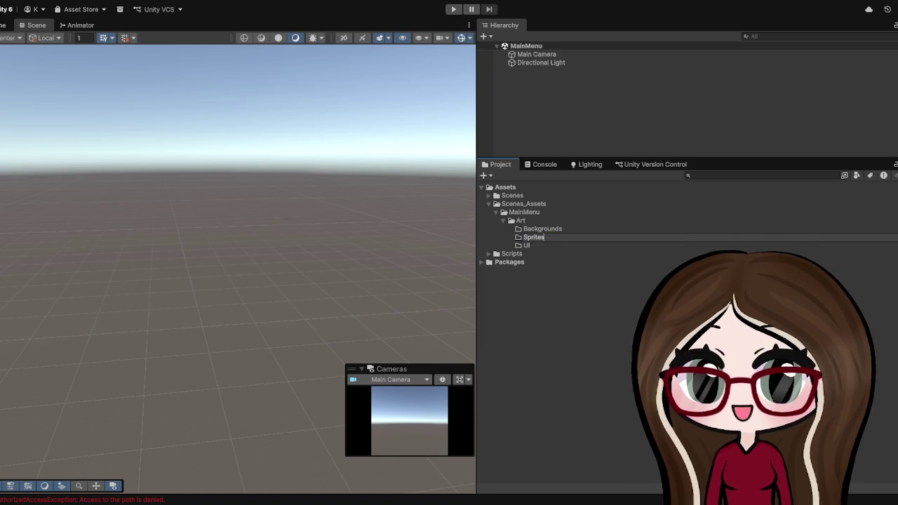
key(Return)
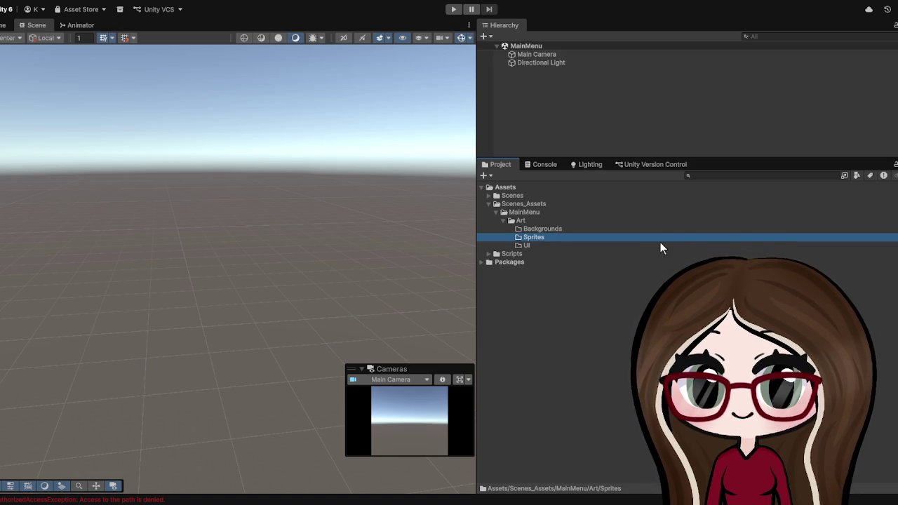
click(516, 213)
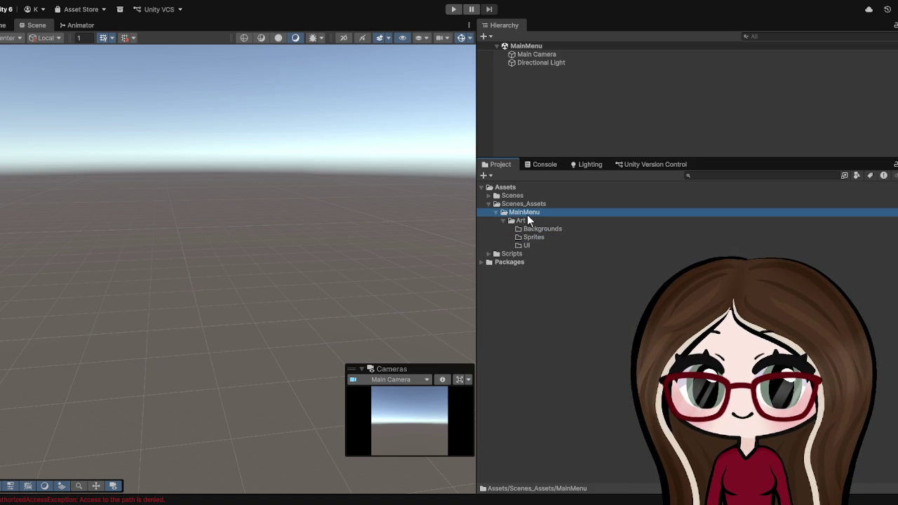
key(ctrl+shift+n)
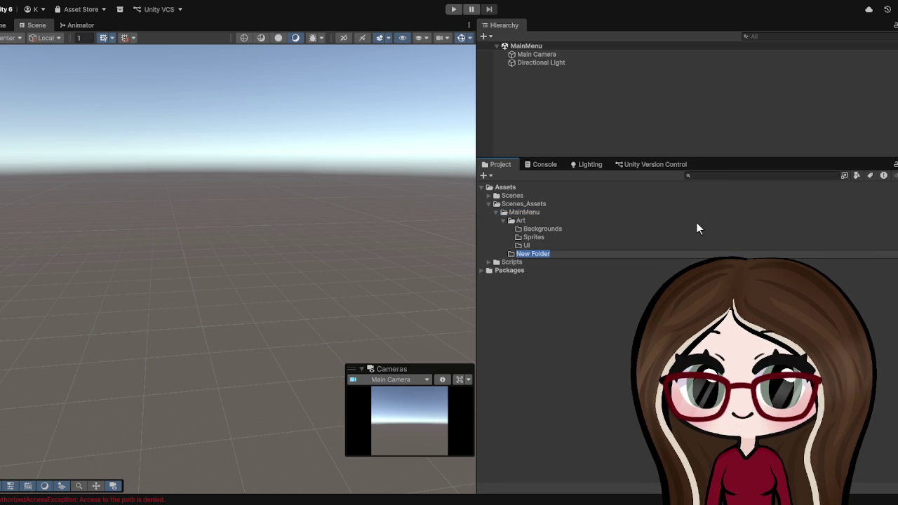
text(Audio)
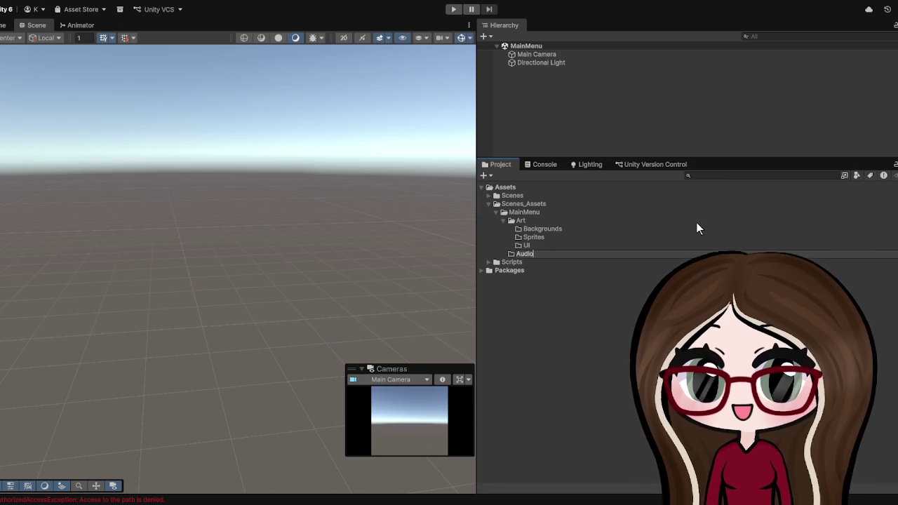
key(Return)
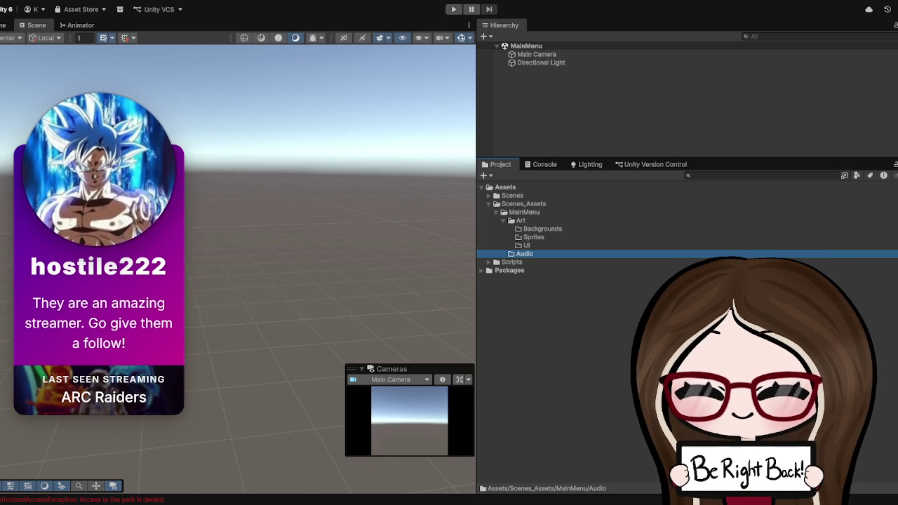
click(637, 305)
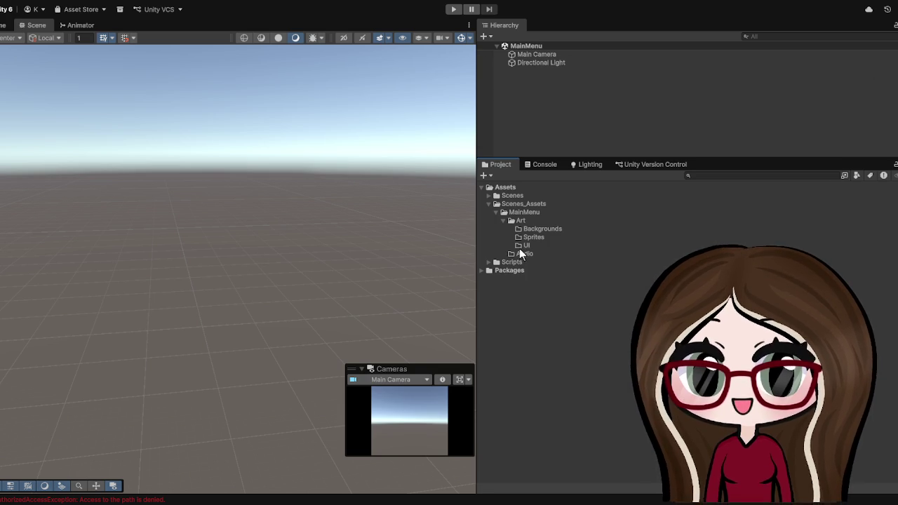
click(522, 253)
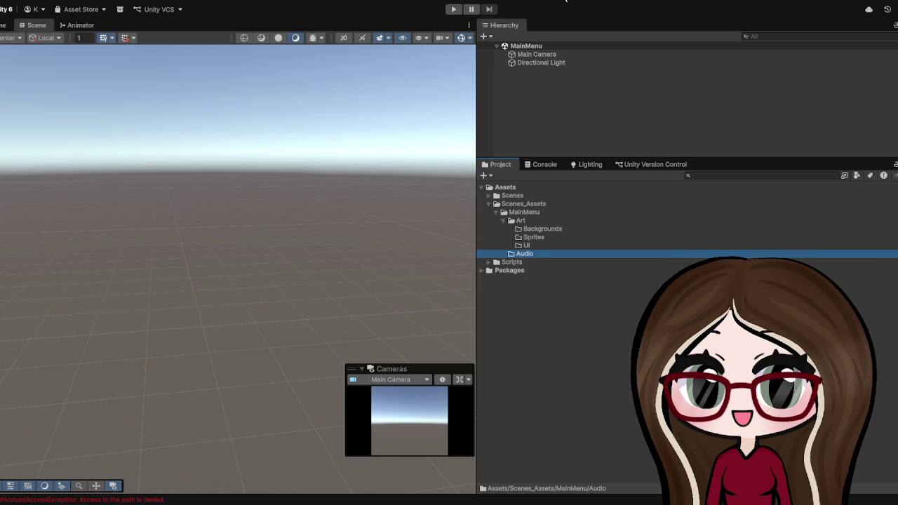
Create three subfolders in the Audio folder: UI, Music and SFX.
key(ctrl+shift+n)
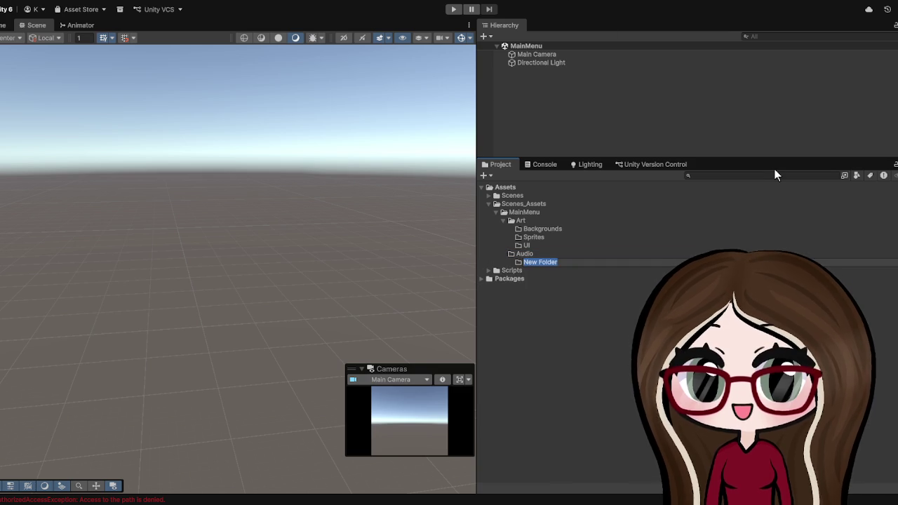
text(UI)
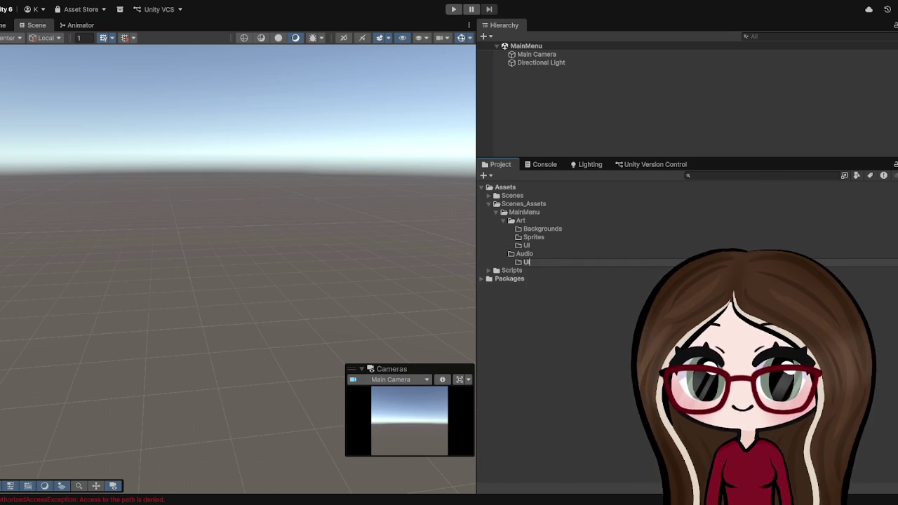
key(Return)
click(539, 253)
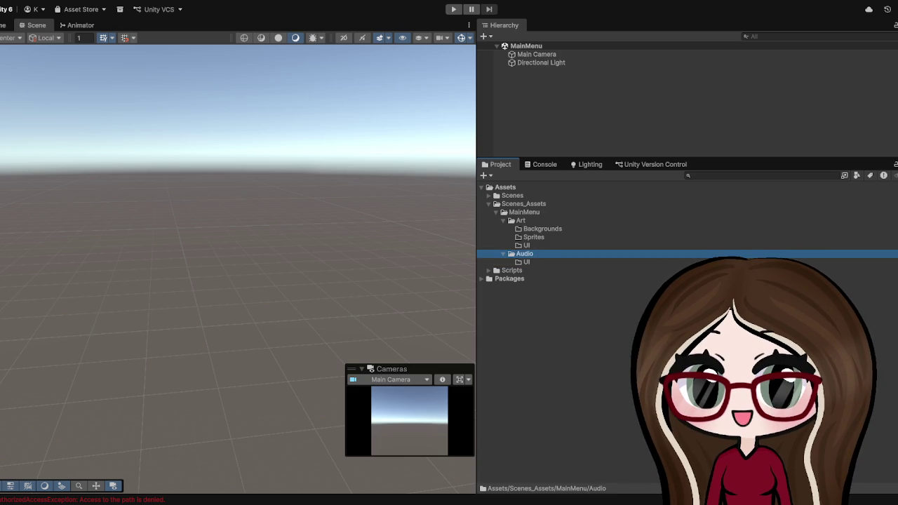
key(ctrl+shift+n)
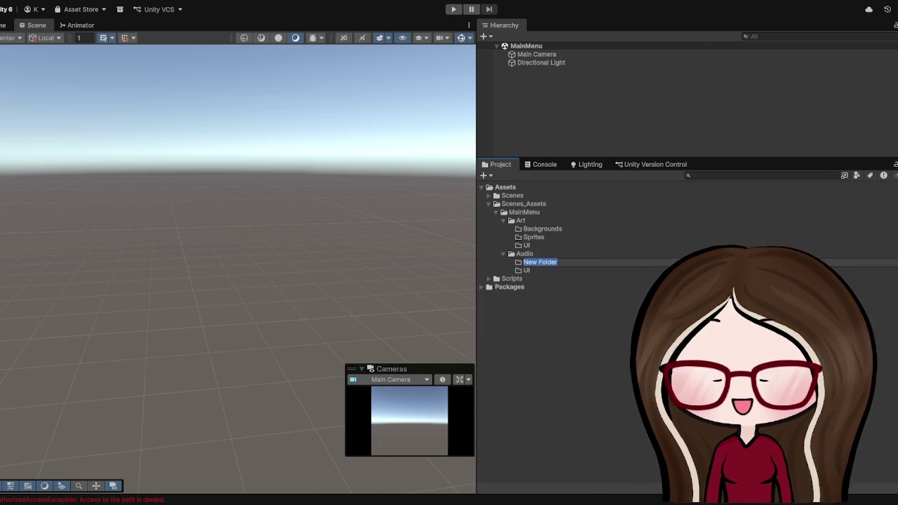
text(Music)
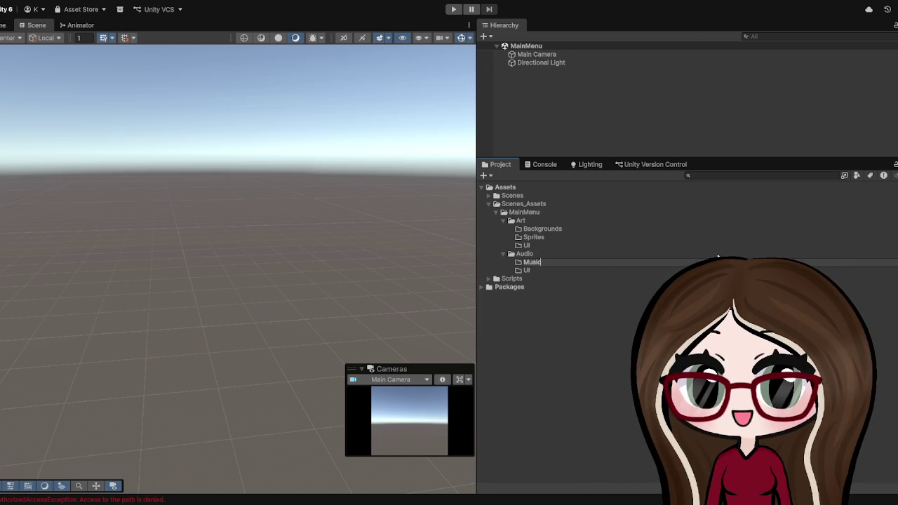
key(Return)
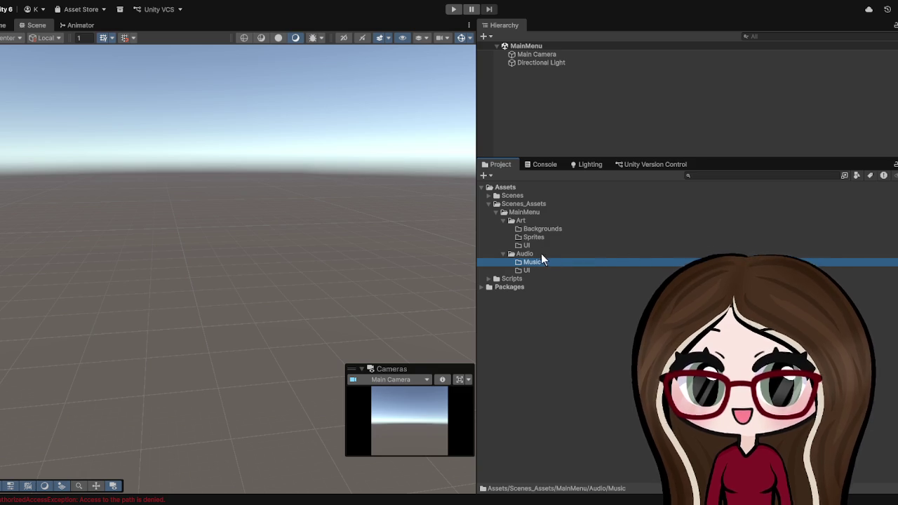
click(533, 253)
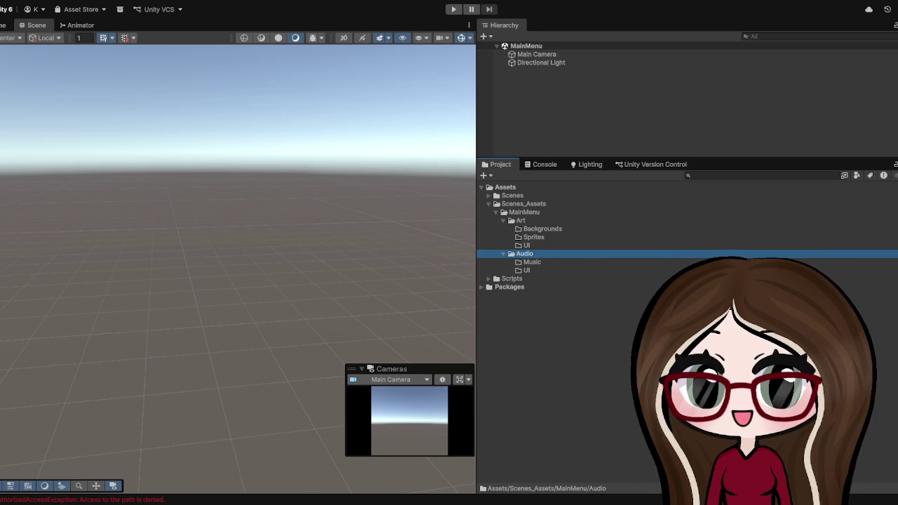
key(ctrl+shift+n)
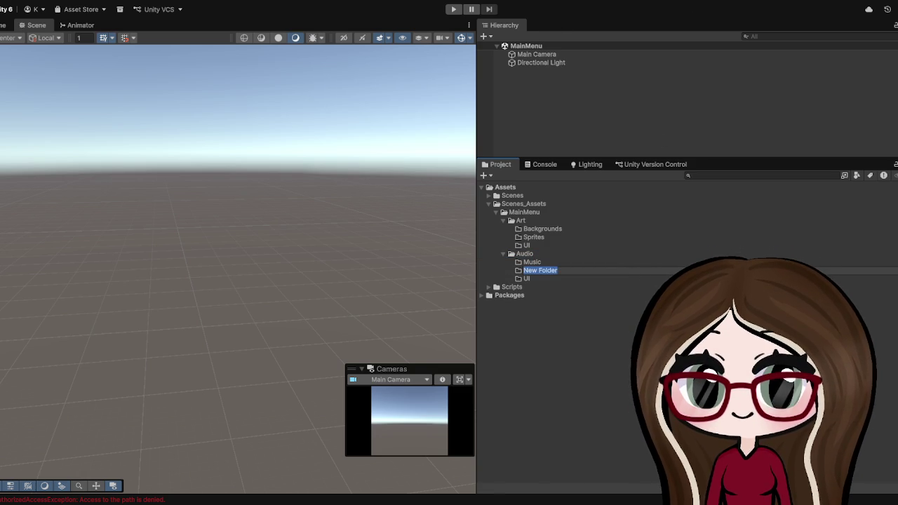
text(SFX)
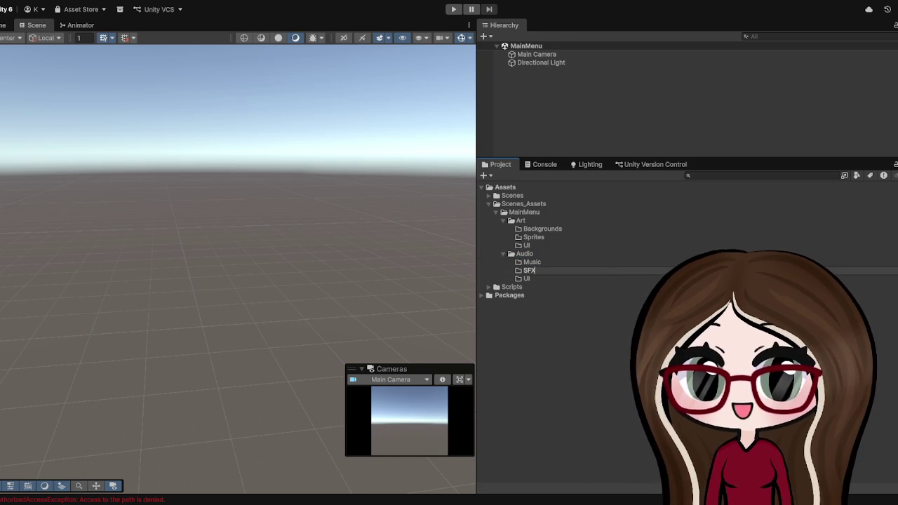
key(Return)
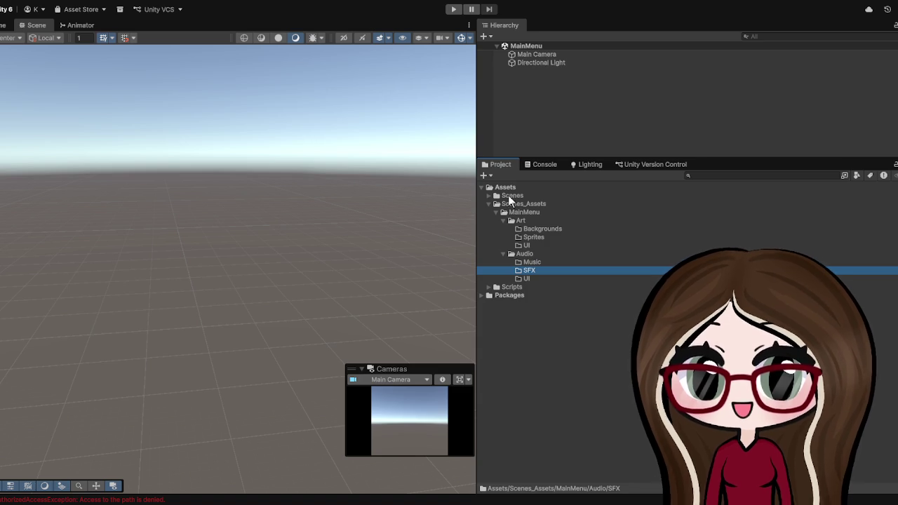
Create a new scene named Loading in Assets/Scenes beside MainMenu.
click(501, 211)
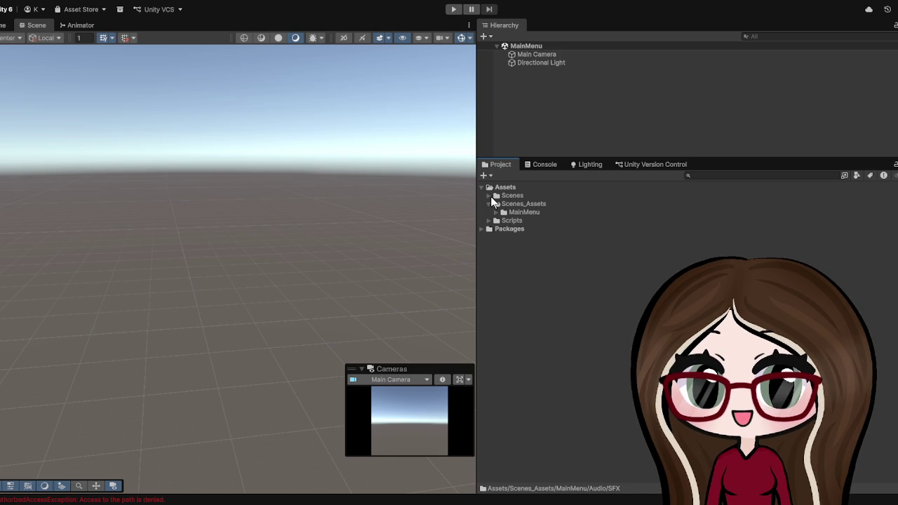
click(490, 196)
click(498, 195)
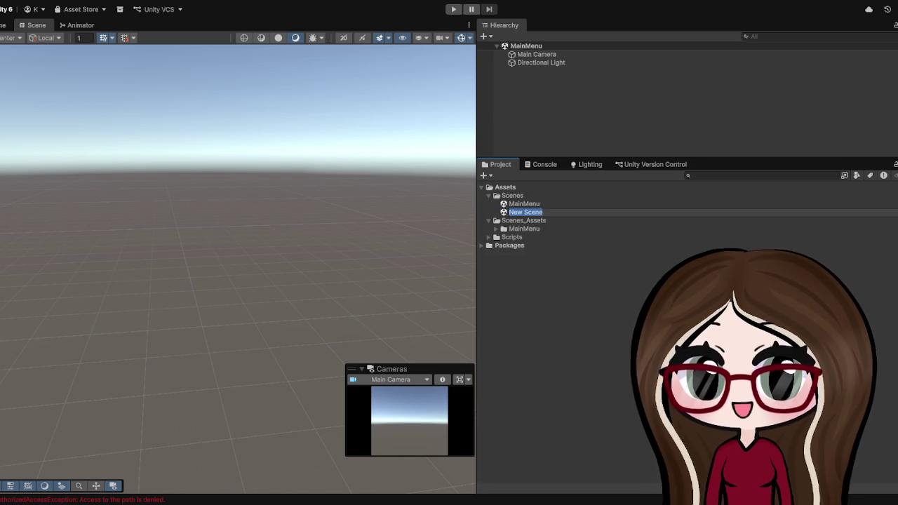
text(Loading)
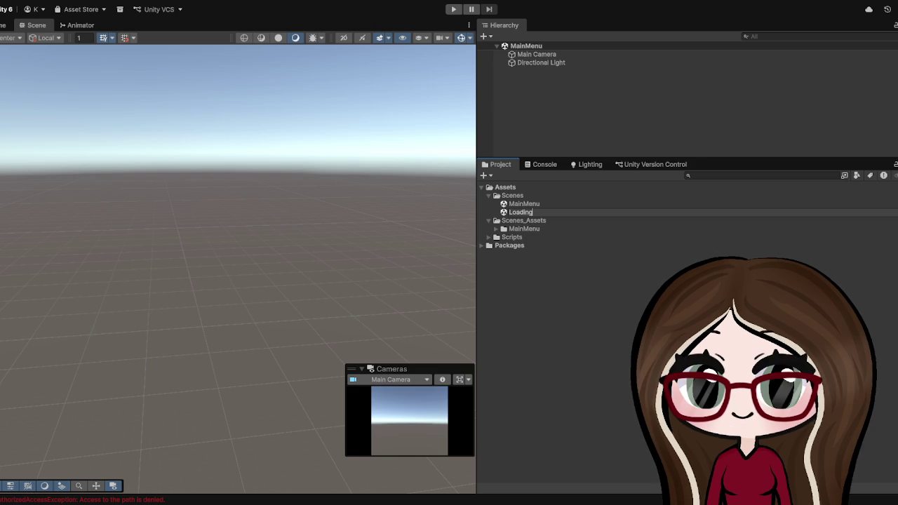
key(Return)
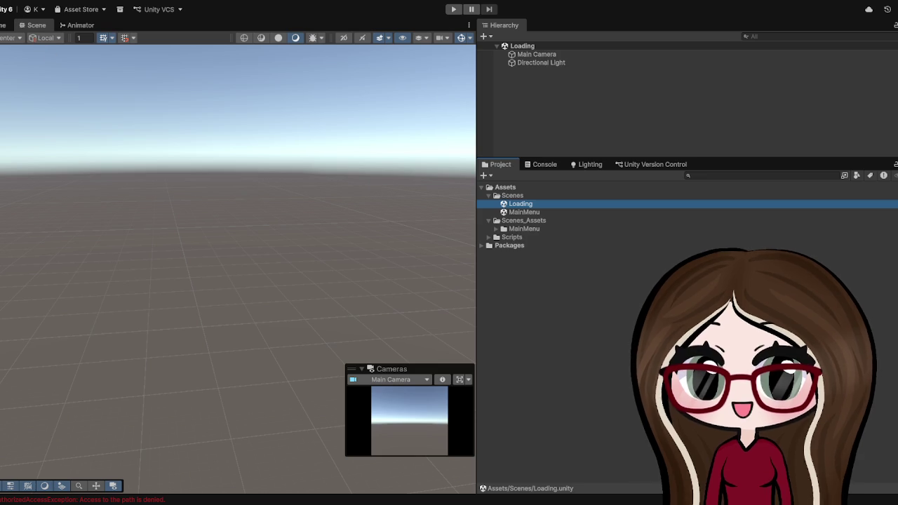
Switch between the MainMenu and Loading scenes, ending with MainMenu open.
click(12, 95)
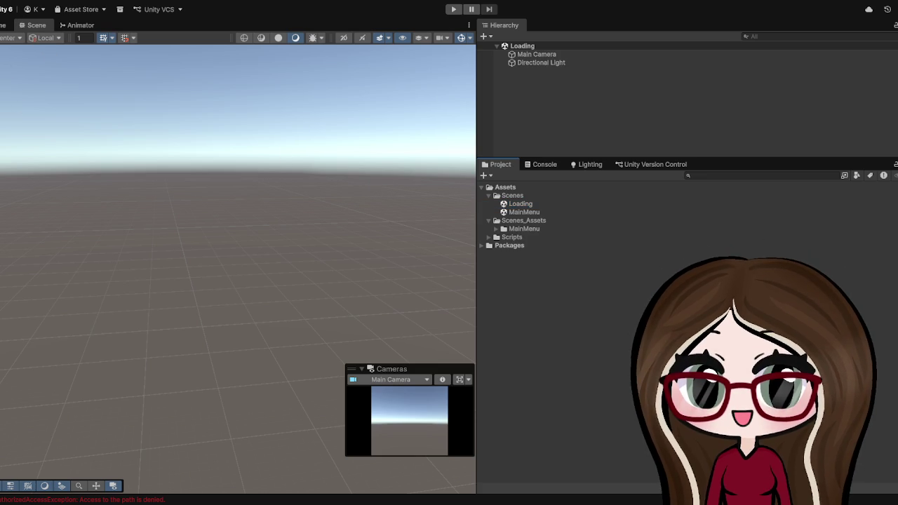
double_click(505, 211)
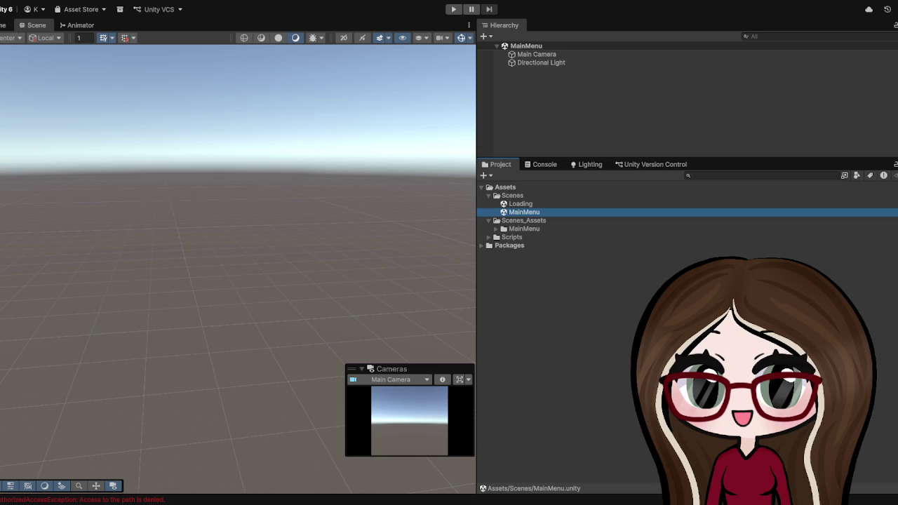
click(312, 171)
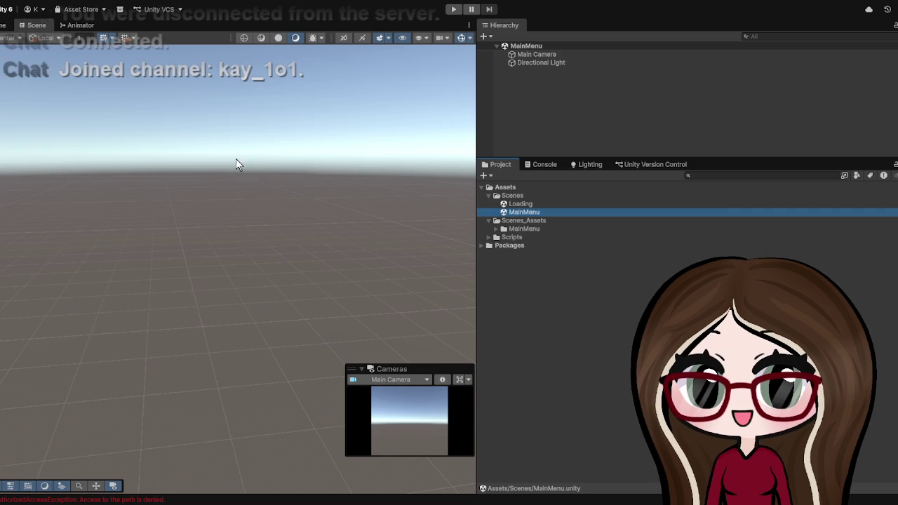
double_click(535, 204)
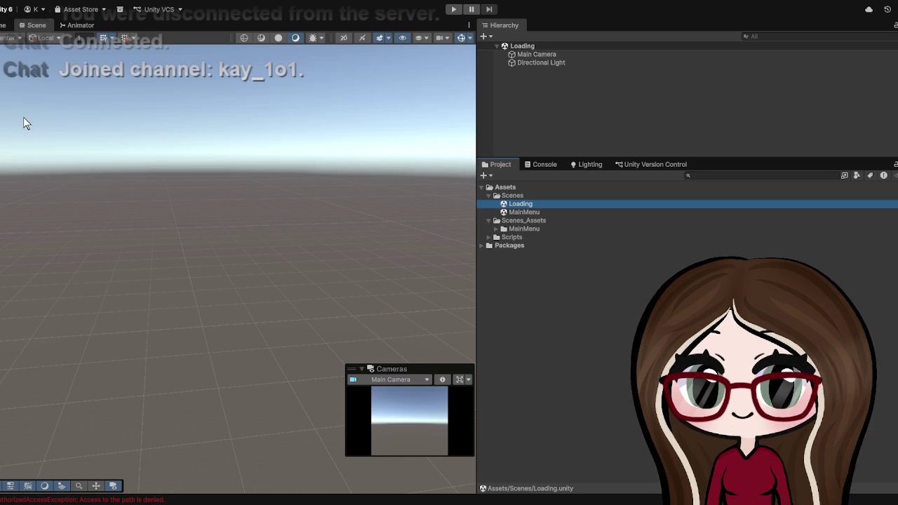
click(351, 210)
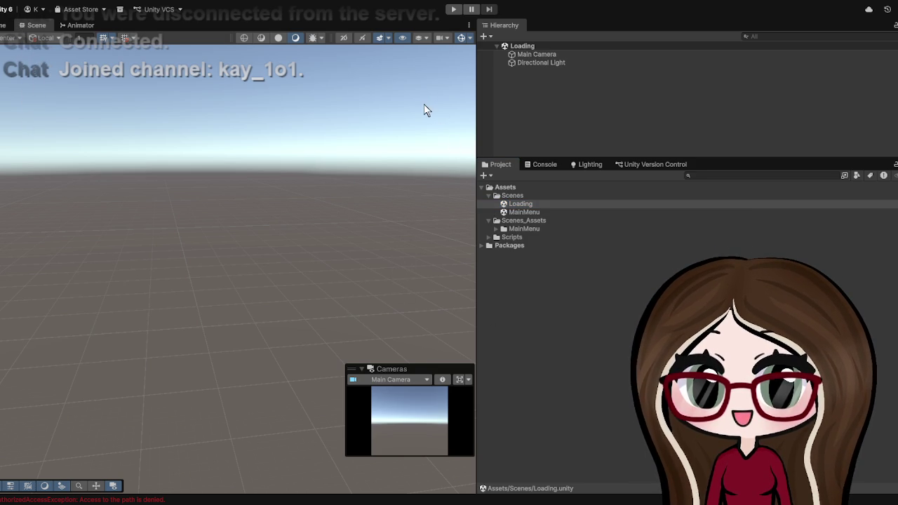
double_click(521, 211)
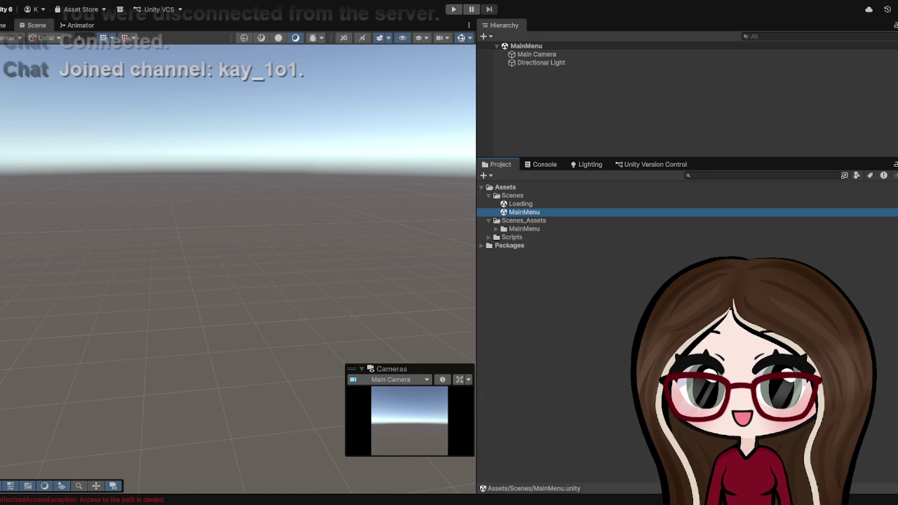
Create a Scene1 scene in Assets/Scenes next to Loading and MainMenu, and open it.
click(521, 203)
click(521, 212)
click(521, 204)
click(537, 196)
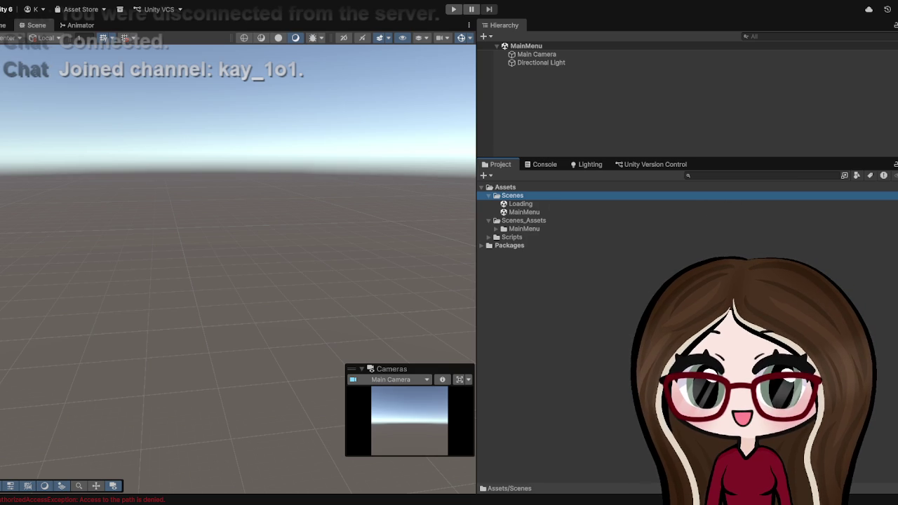
text(Sc)
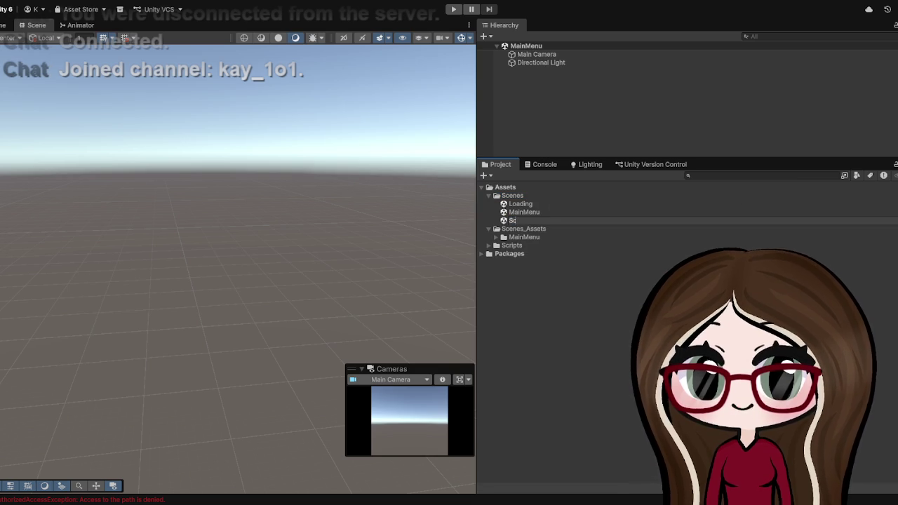
text(ene1)
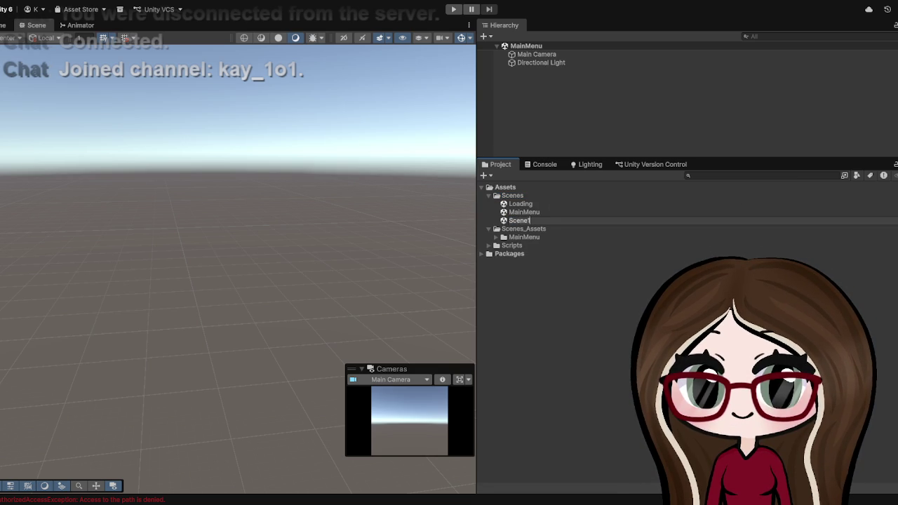
key(Return)
double_click(528, 221)
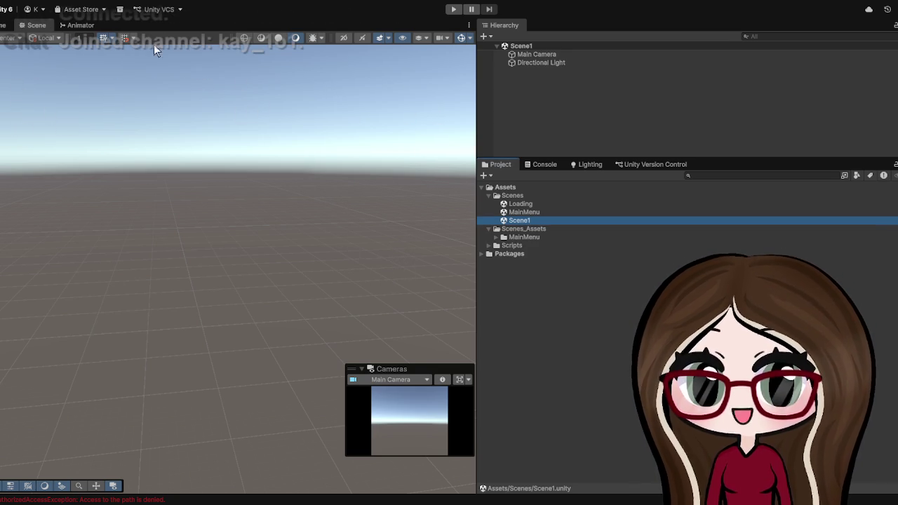
click(435, 221)
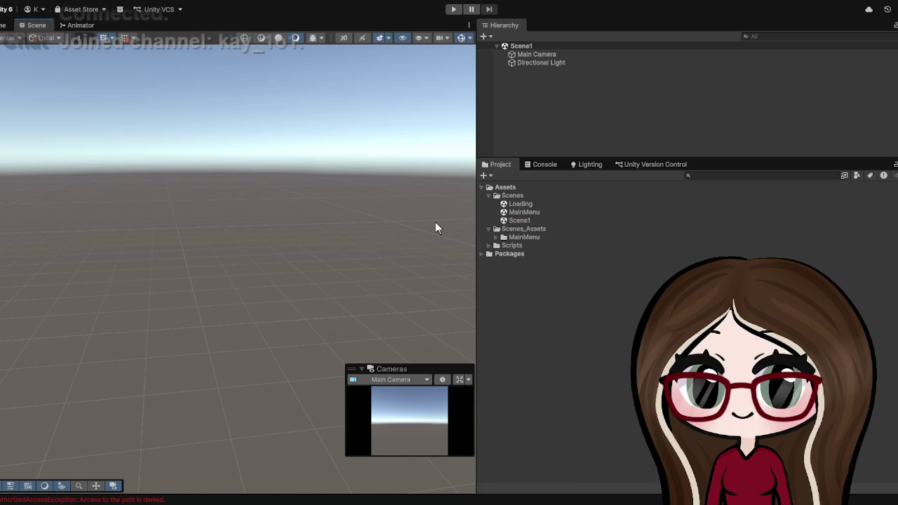
Reopen the MainMenu scene and give the Hierarchy list more height.
double_click(525, 213)
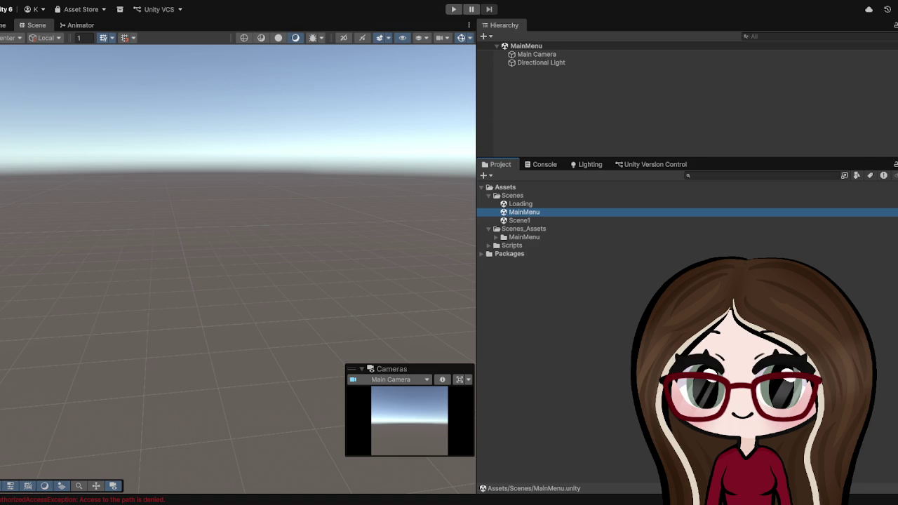
mouse_move(579, 158)
mouse_down()
mouse_move(555, 197)
mouse_move(555, 264)
mouse_up()
click(540, 143)
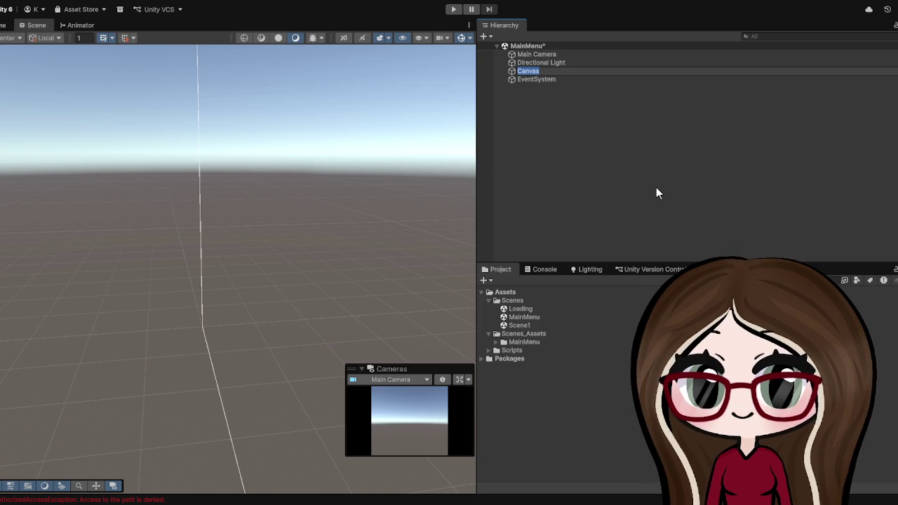
Name the new canvas PrimaryCanvas, select it, and widen the Hierarchy and Project panels.
text(PrimaryCanvas)
key(Return)
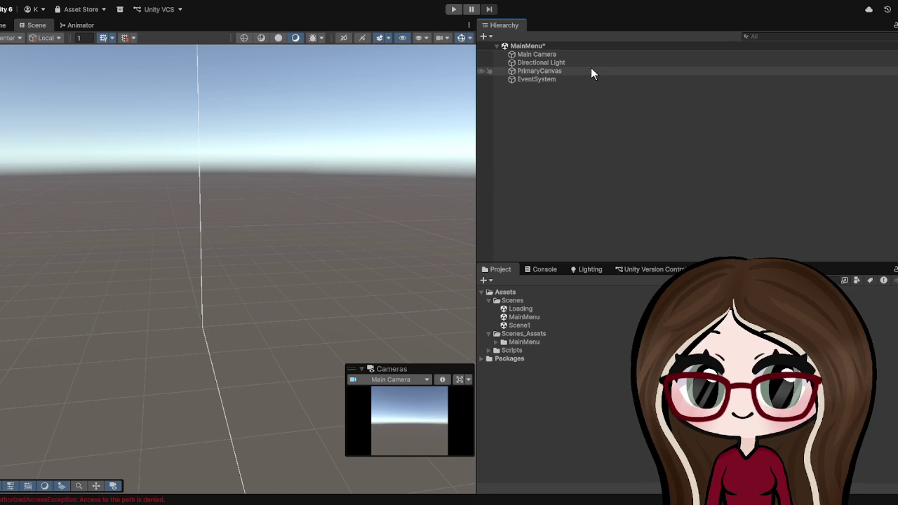
click(591, 71)
mouse_move(477, 127)
mouse_down()
mouse_move(84, 147)
mouse_move(103, 155)
mouse_up()
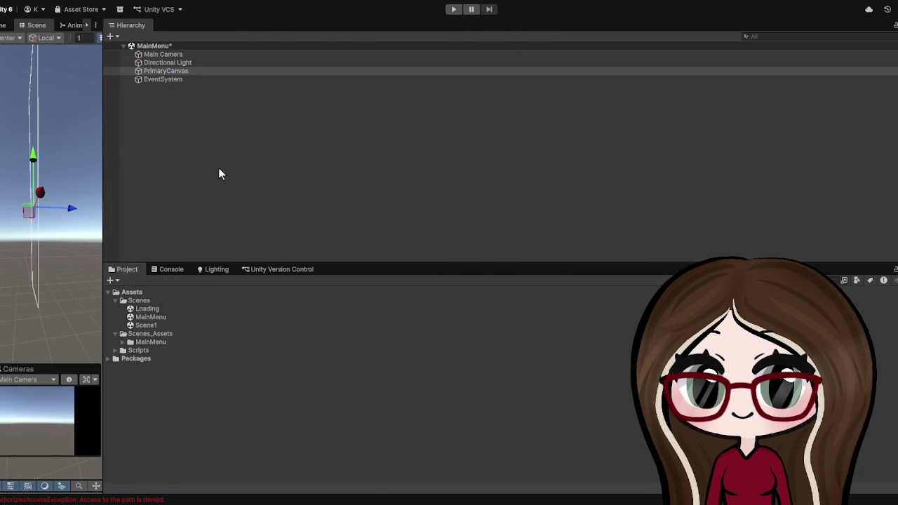
Set PrimaryCanvas's Canvas Scaler to Scale With Screen Size with reference width 1920.
drag(896, 98, 369, 159)
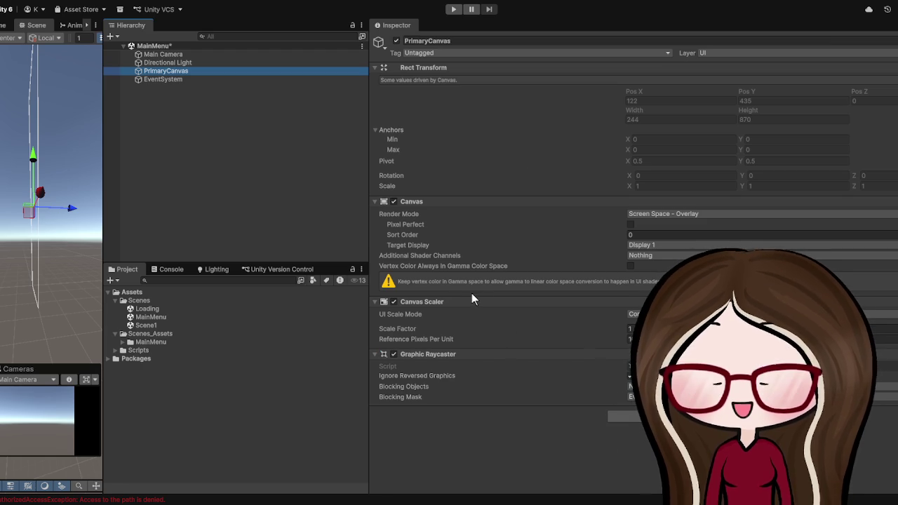
click(561, 310)
click(635, 317)
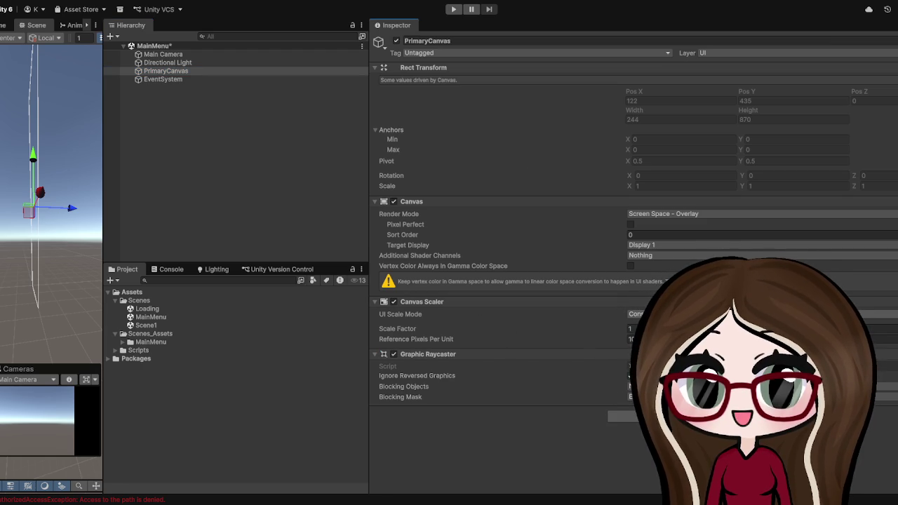
click(645, 330)
text(1920)
key(Return)
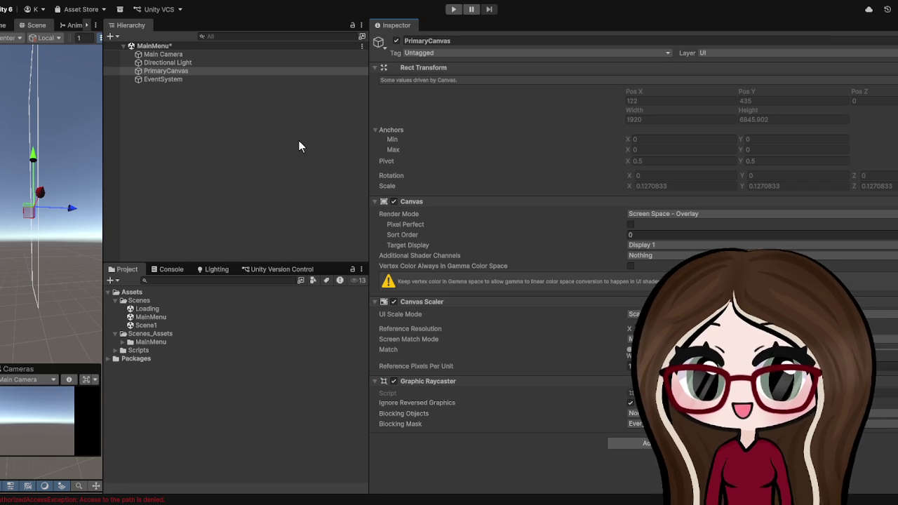
Adjust PrimaryCanvas's Canvas Scaler Match slider, collapse Anchors, and widen the Scene view.
click(324, 150)
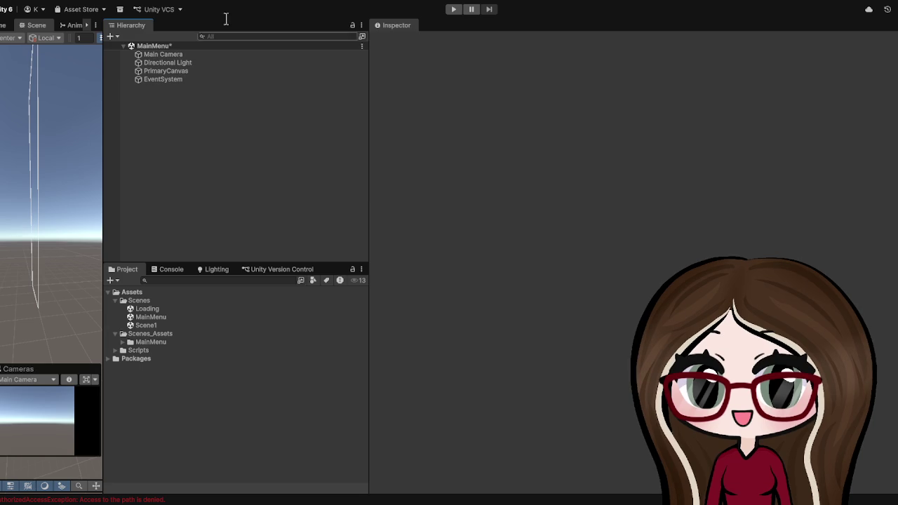
click(183, 70)
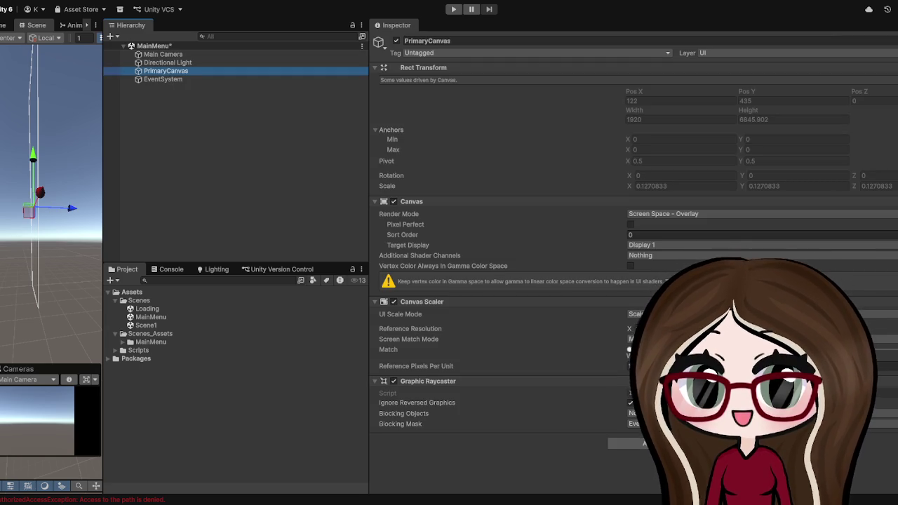
click(632, 350)
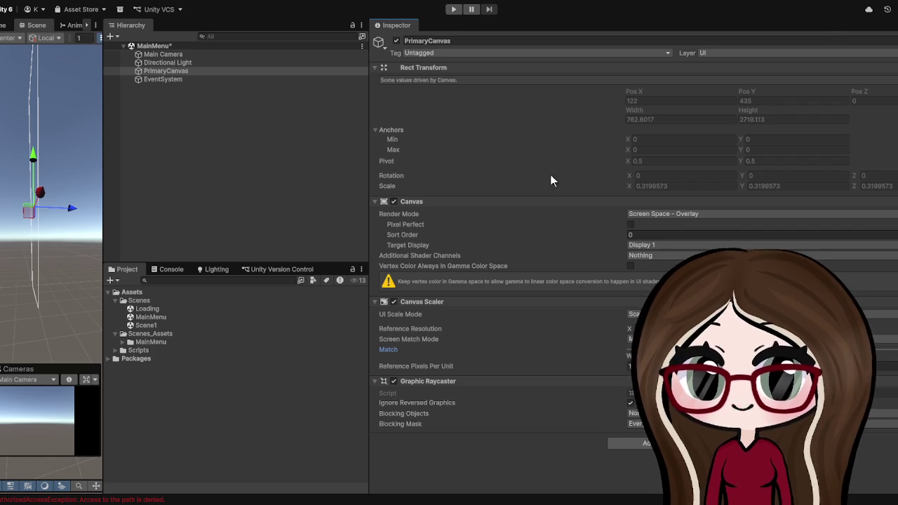
click(391, 130)
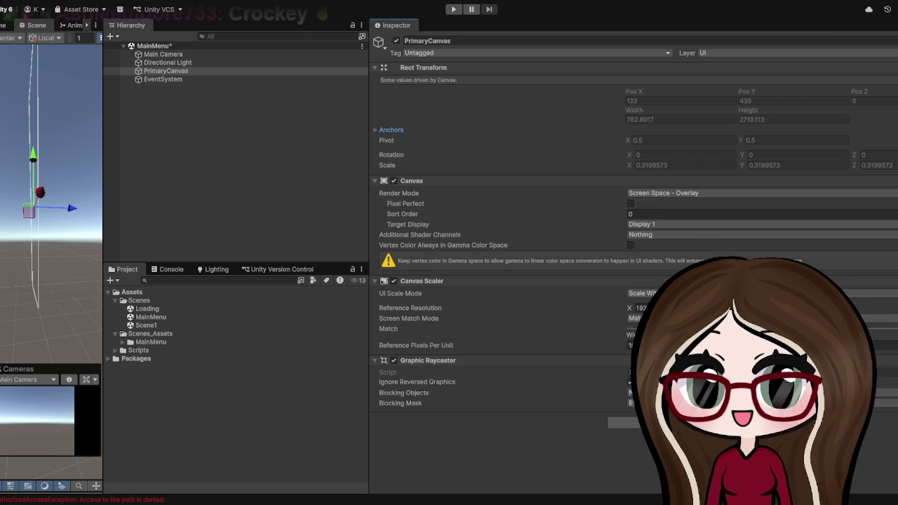
drag(103, 164, 345, 169)
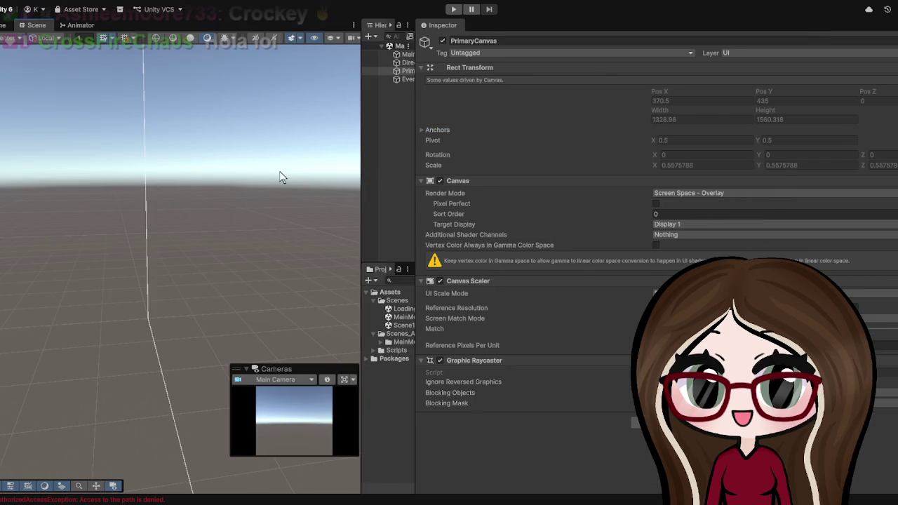
Frame PrimaryCanvas face-on in the Scene view, enter Play mode, and widen the Hierarchy/Project panels.
key(f)
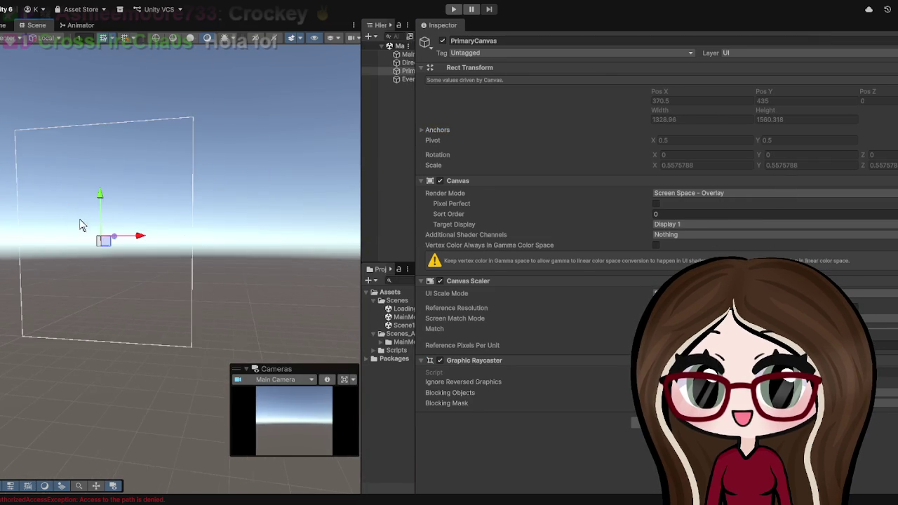
mouse_move(32, 237)
mouse_down()
mouse_move(279, 189)
mouse_move(187, 230)
mouse_move(243, 214)
mouse_move(204, 255)
mouse_up()
key(f)
scroll(193, 246, up, 2)
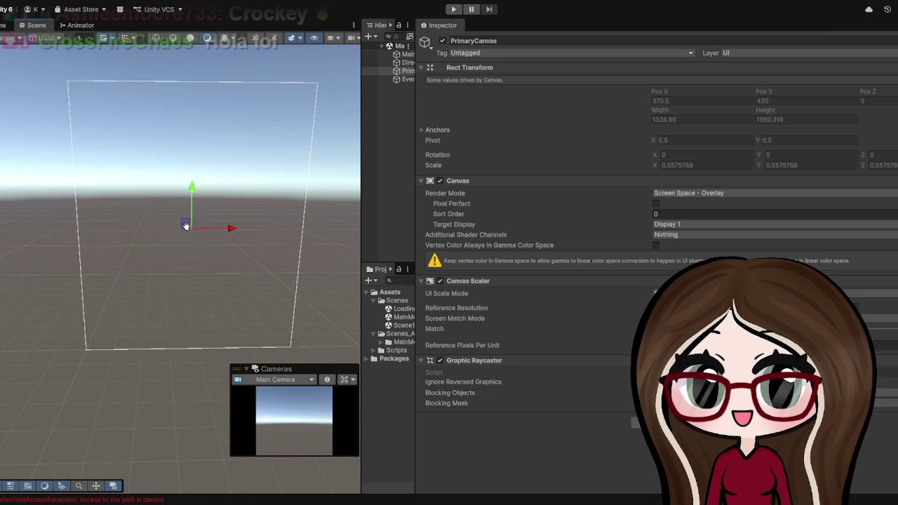
scroll(184, 231, up, 3)
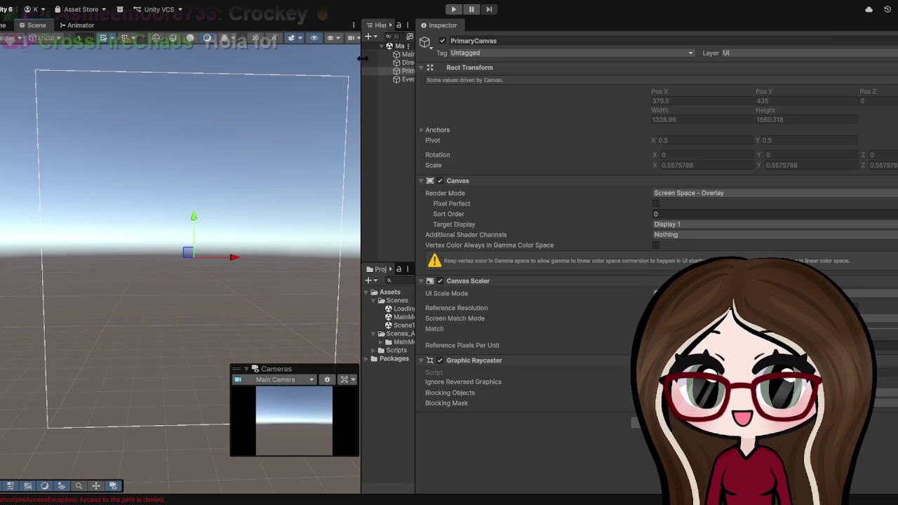
click(453, 9)
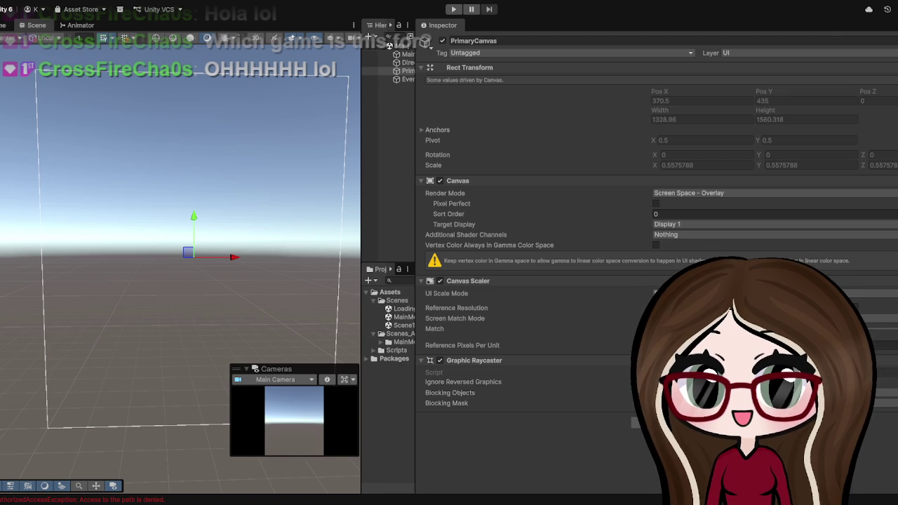
mouse_move(417, 180)
mouse_down()
mouse_move(620, 178)
mouse_move(590, 182)
mouse_up()
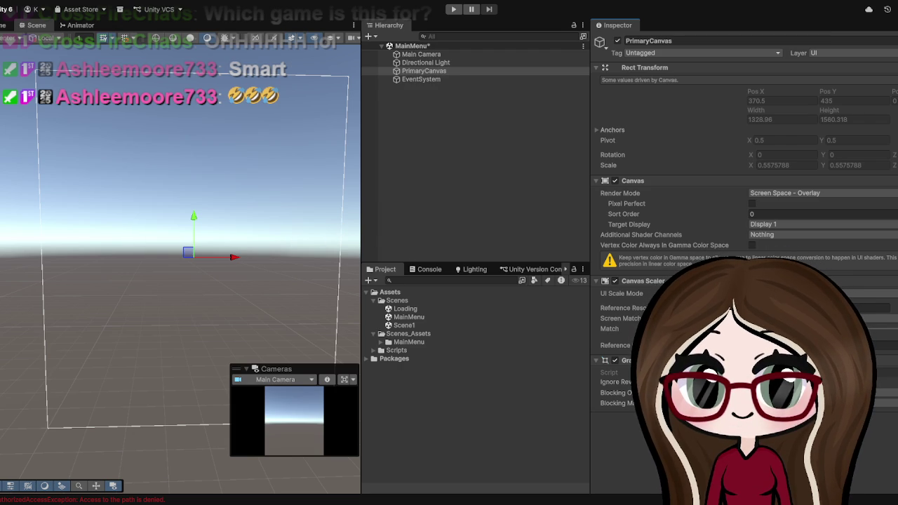
Delete the stray Audio Source object from the MainMenu hierarchy.
click(403, 142)
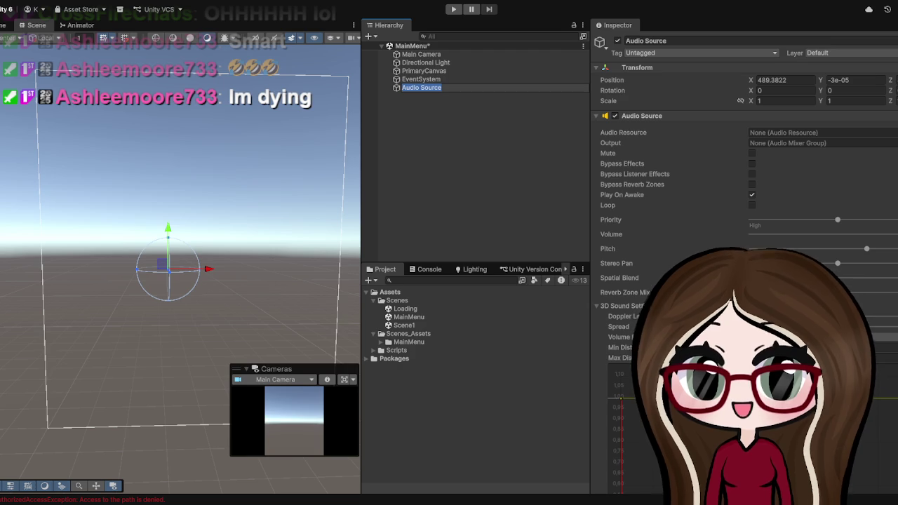
click(412, 99)
click(413, 90)
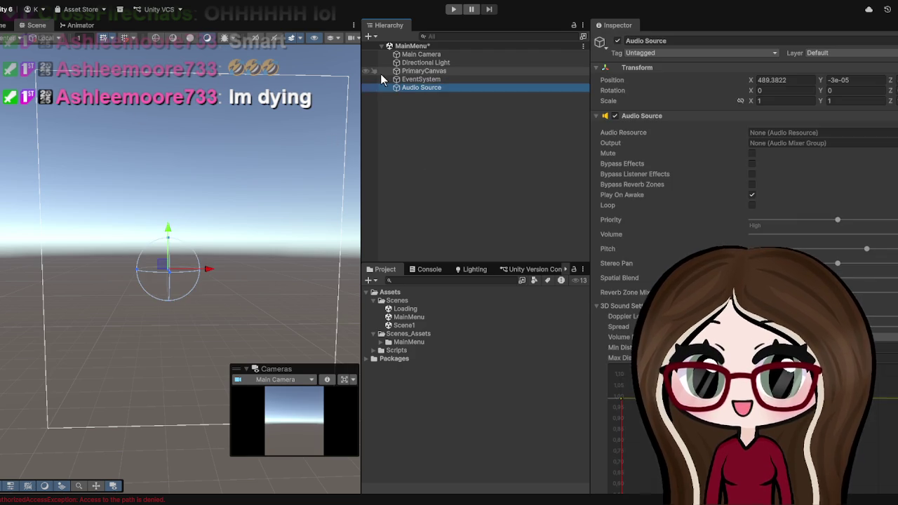
key(Delete)
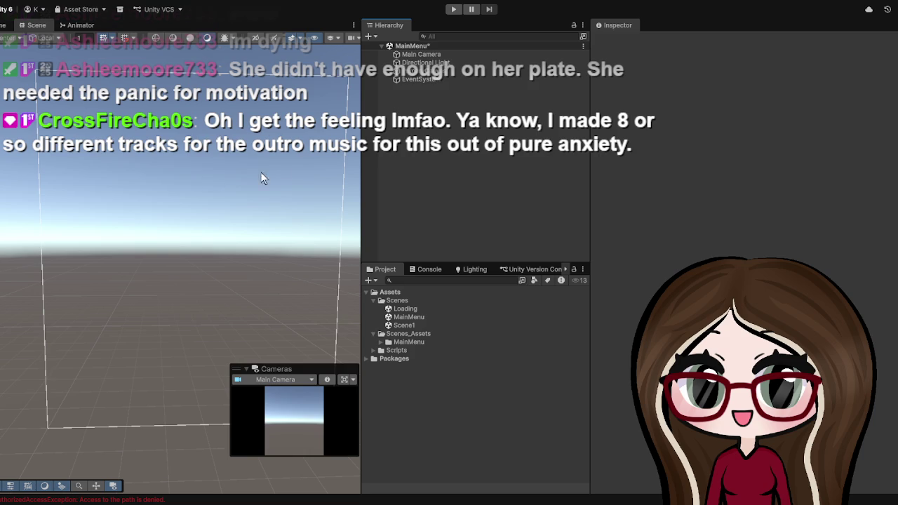
Undo to restore PrimaryCanvas, then create an empty object named UI_Root.
key(ctrl+z)
drag(592, 177, 723, 177)
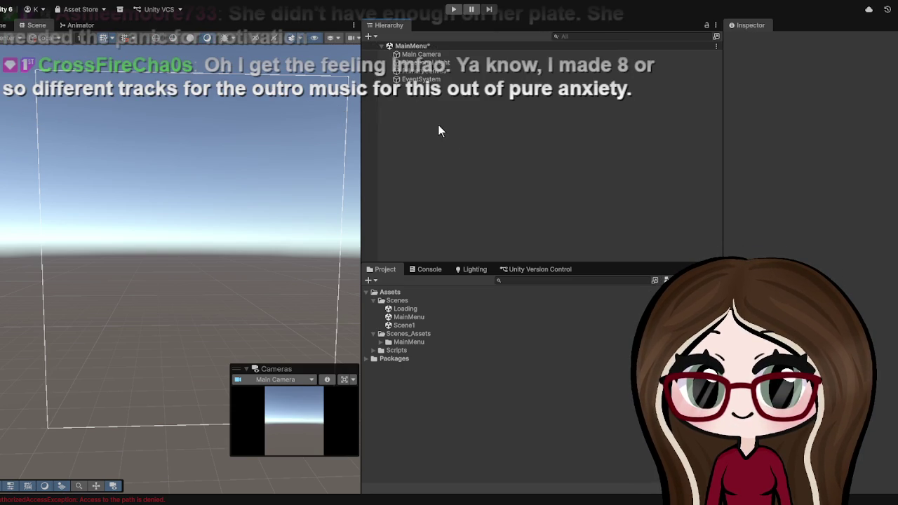
key(ctrl+shift+n)
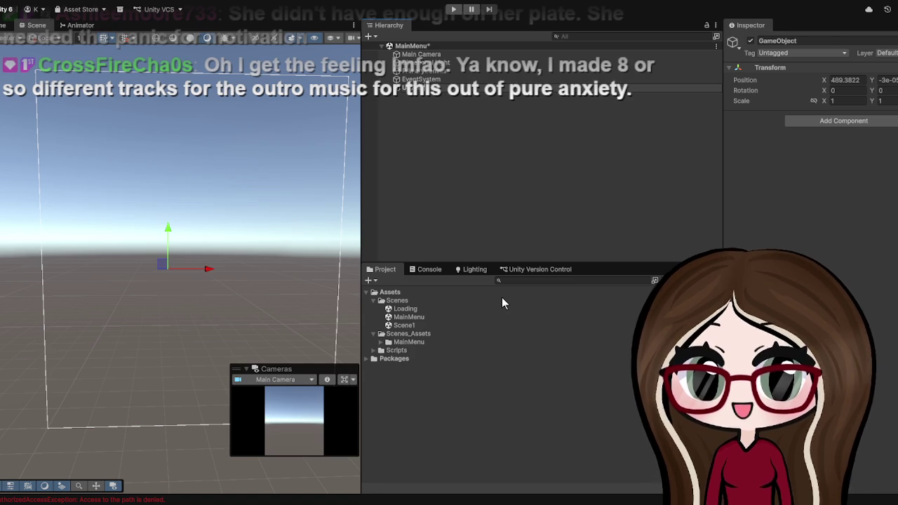
click(441, 88)
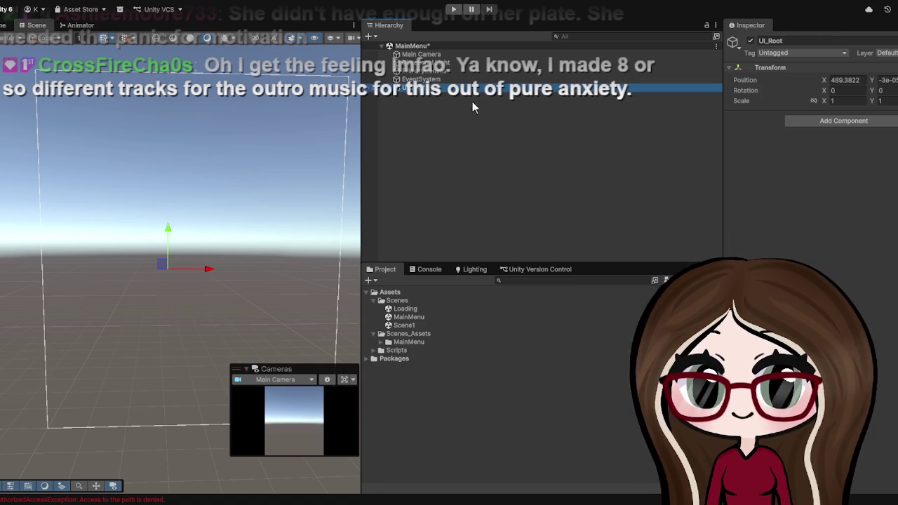
Add empty children MenuPanel, Overlays and Popups under UI_Root.
key(alt+shift+n)
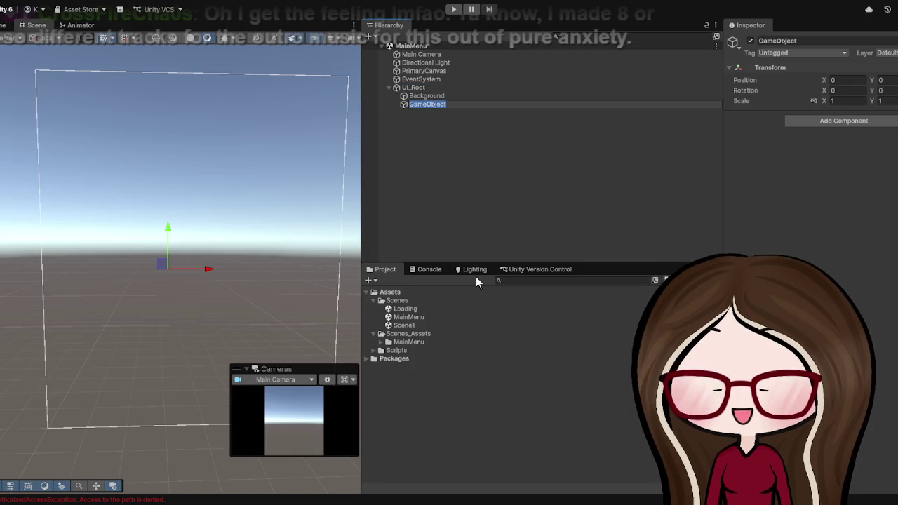
text(Men)
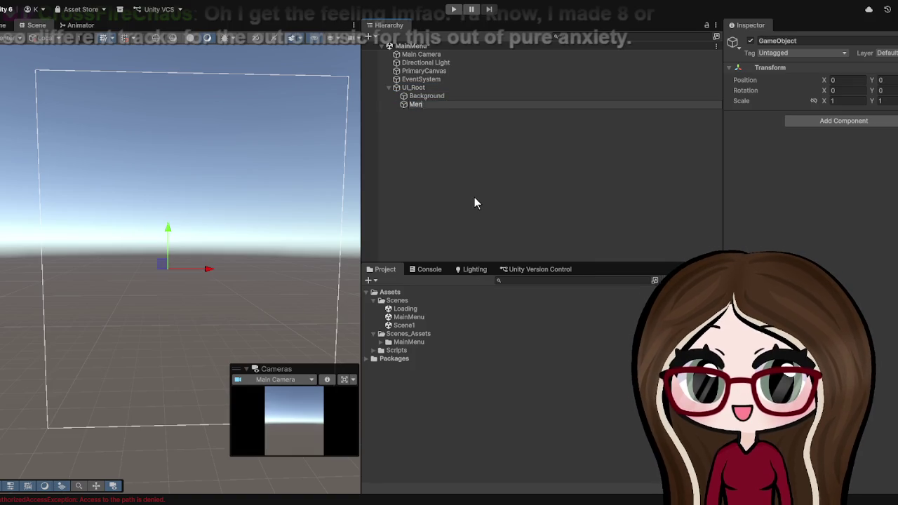
text(uPanel)
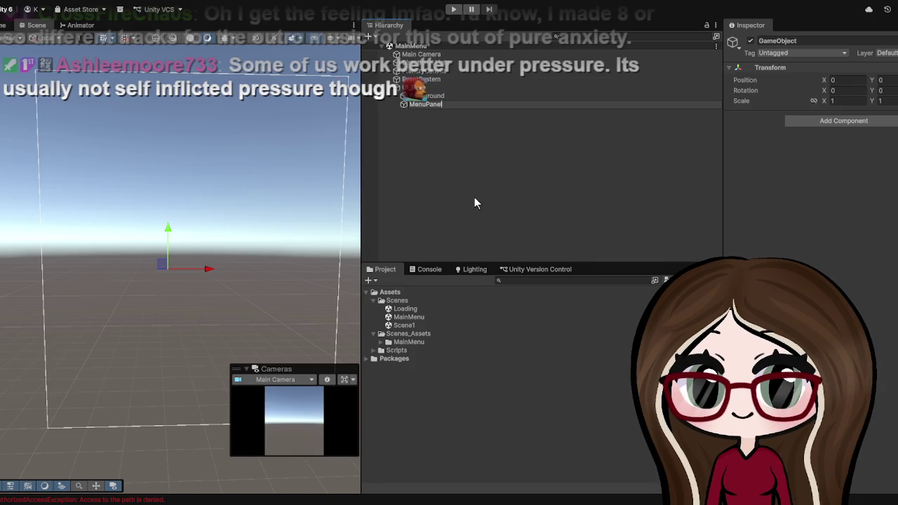
click(476, 157)
click(417, 89)
key(alt+shift+n)
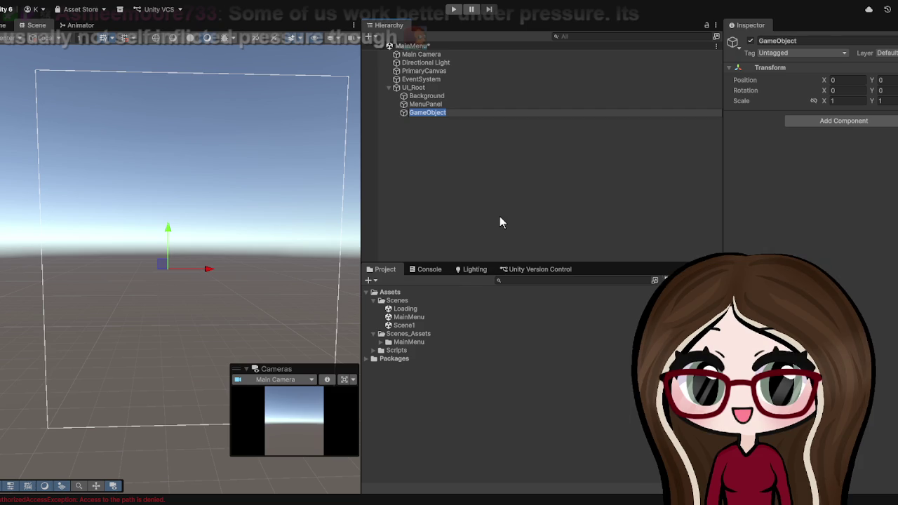
text(Overlays)
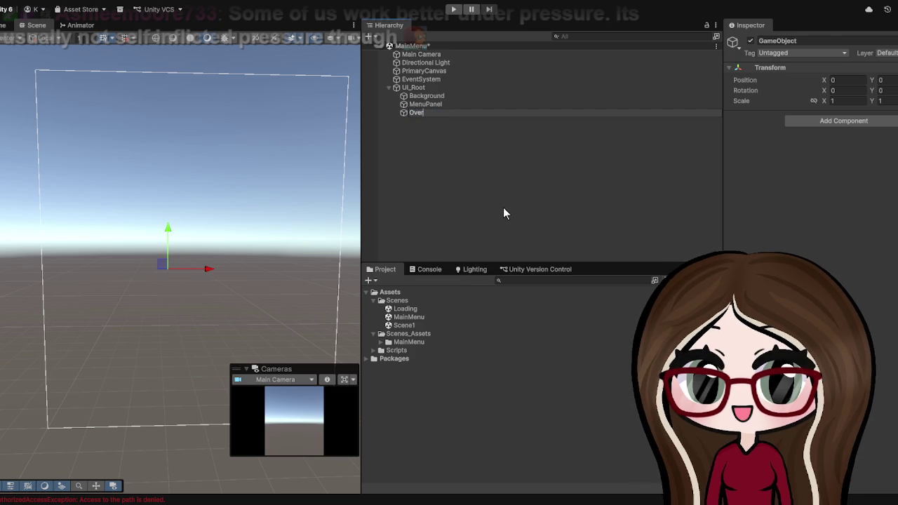
click(503, 207)
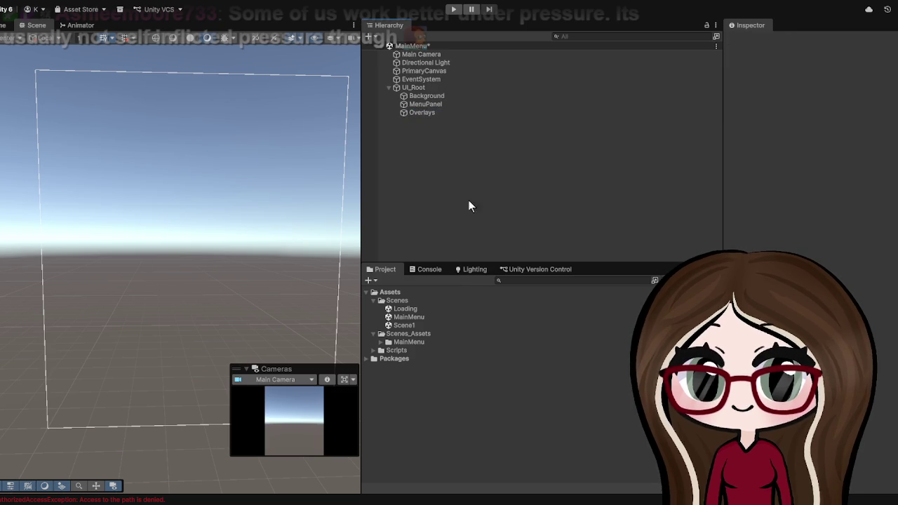
click(425, 88)
key(alt+shift+n)
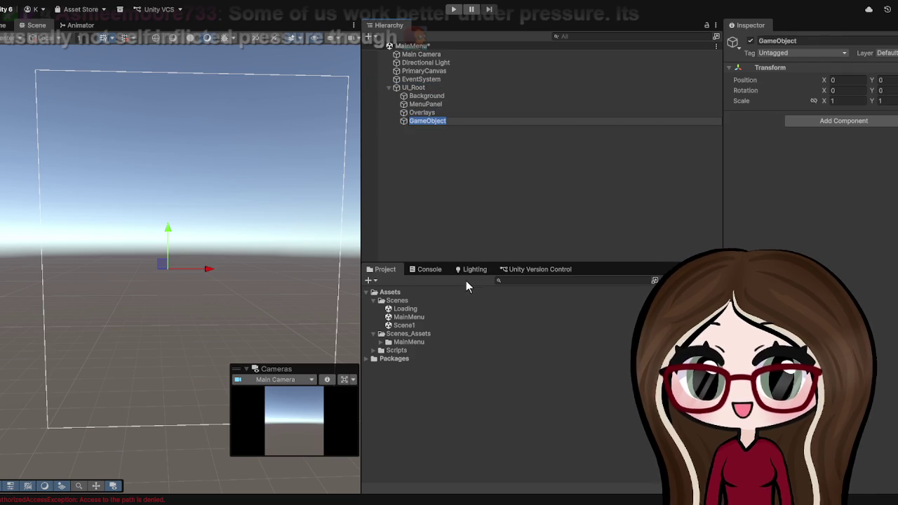
text(Pop)
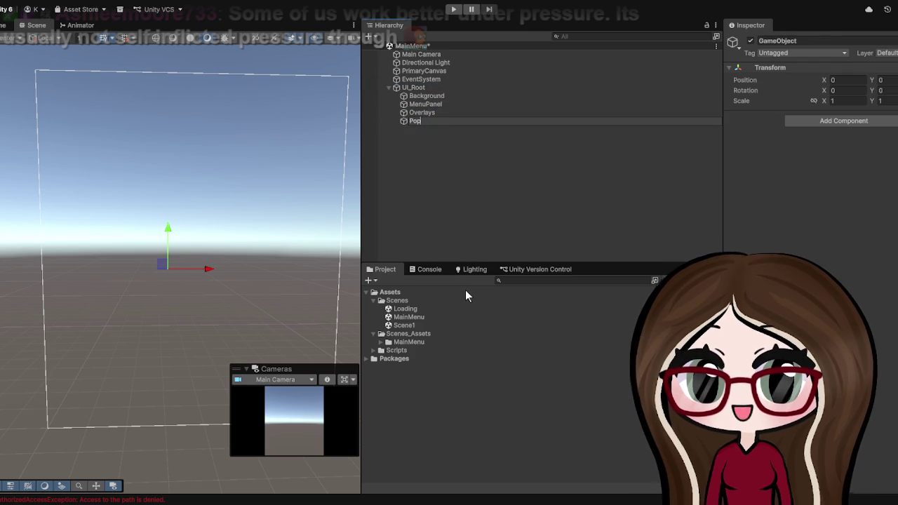
text(ups)
click(442, 212)
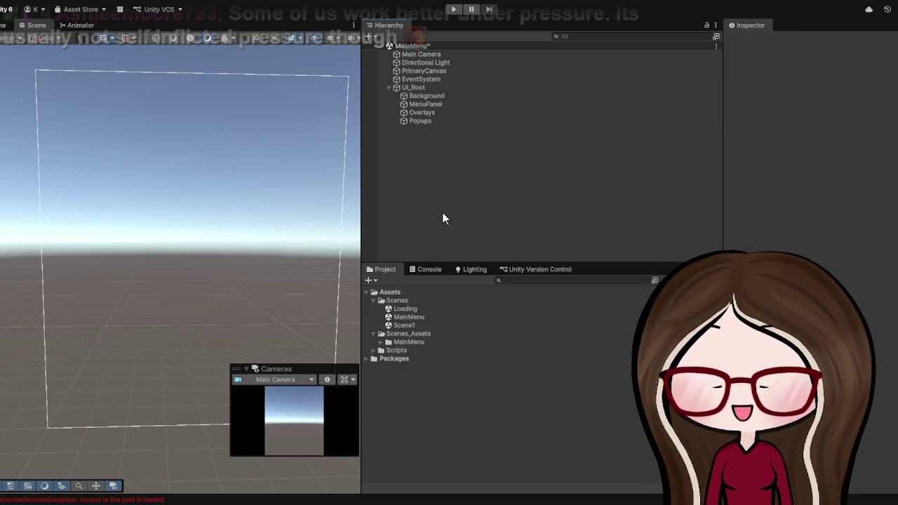
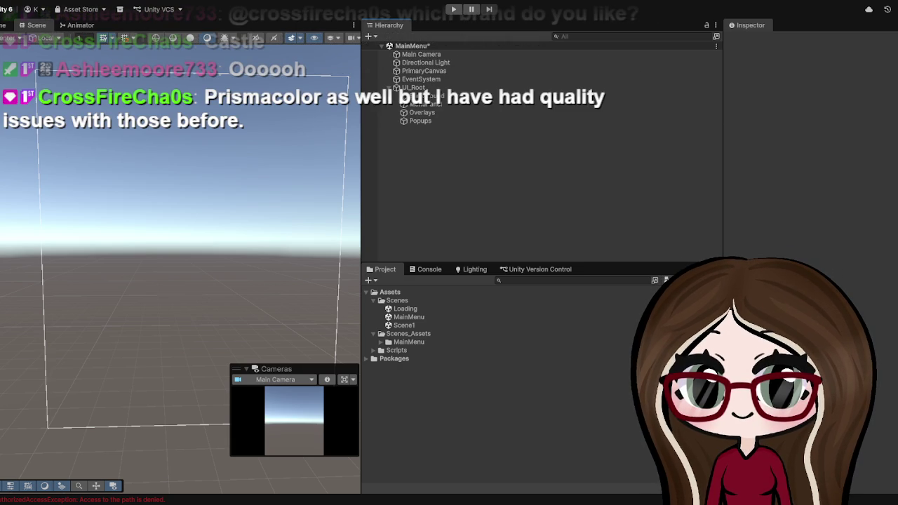
Enlarge the project tree, select Scenes_Assets and create a folder named Audio inside it.
drag(442, 265, 442, 197)
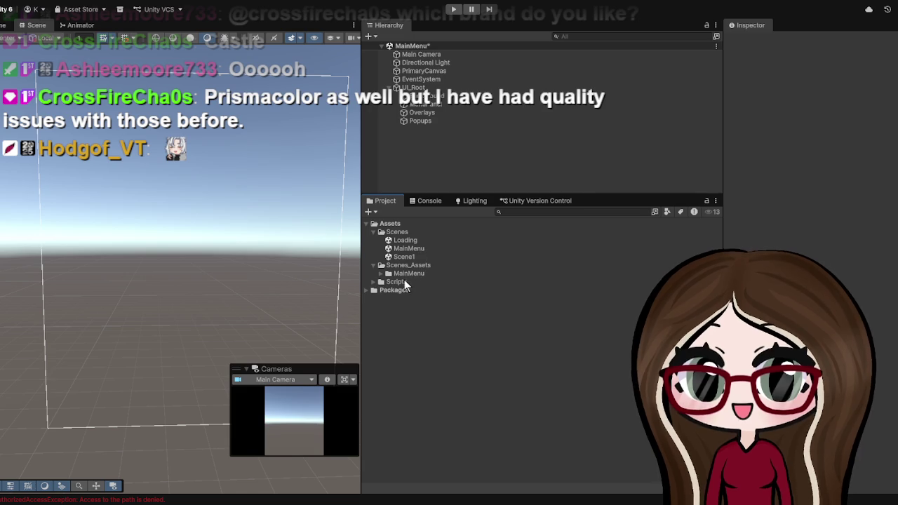
click(374, 273)
click(380, 273)
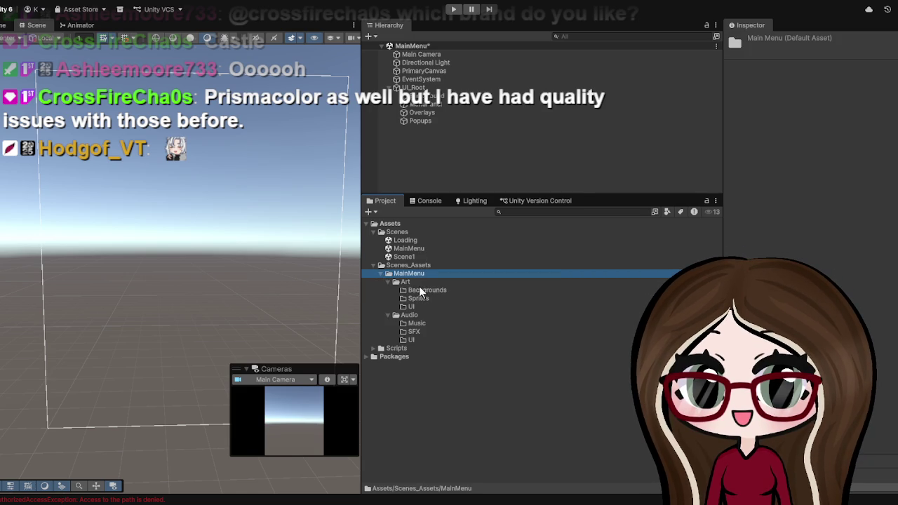
click(403, 314)
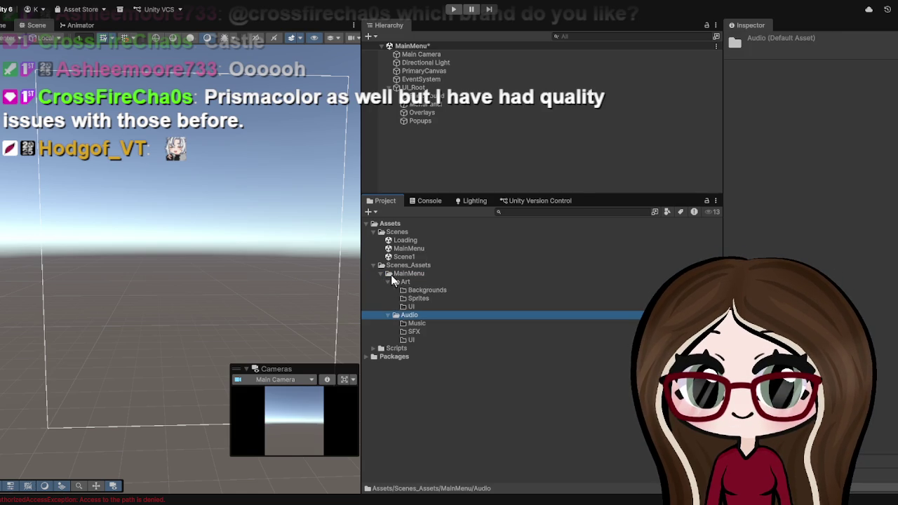
click(400, 265)
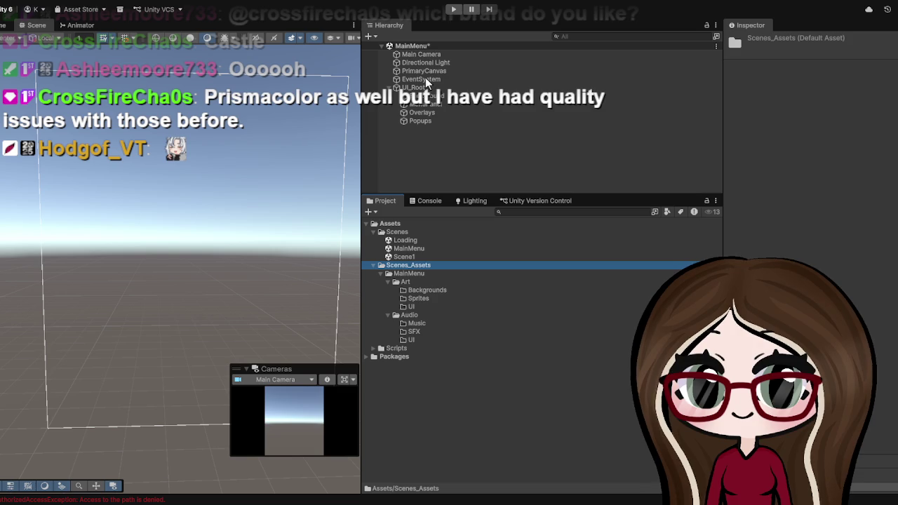
click(614, 2)
text(AUdio)
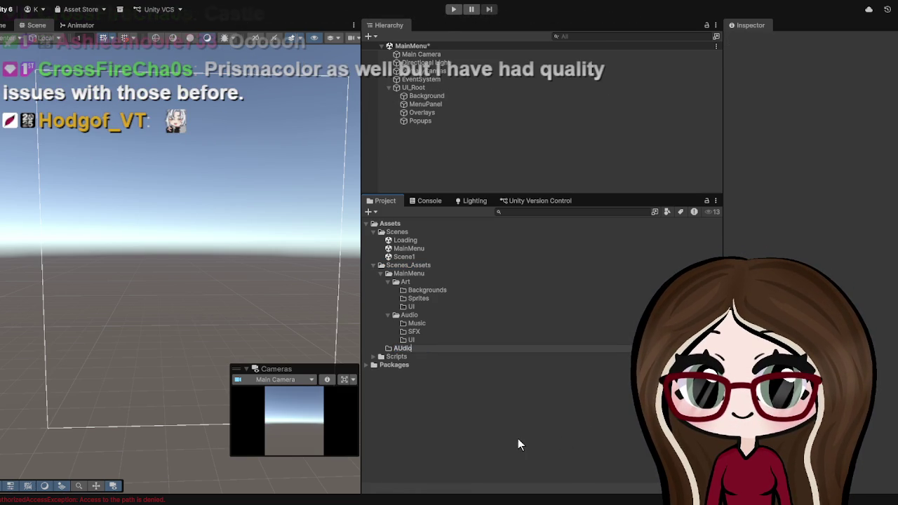
key(BackSpace)
key(BackSpace)
key(BackSpace)
text(udio)
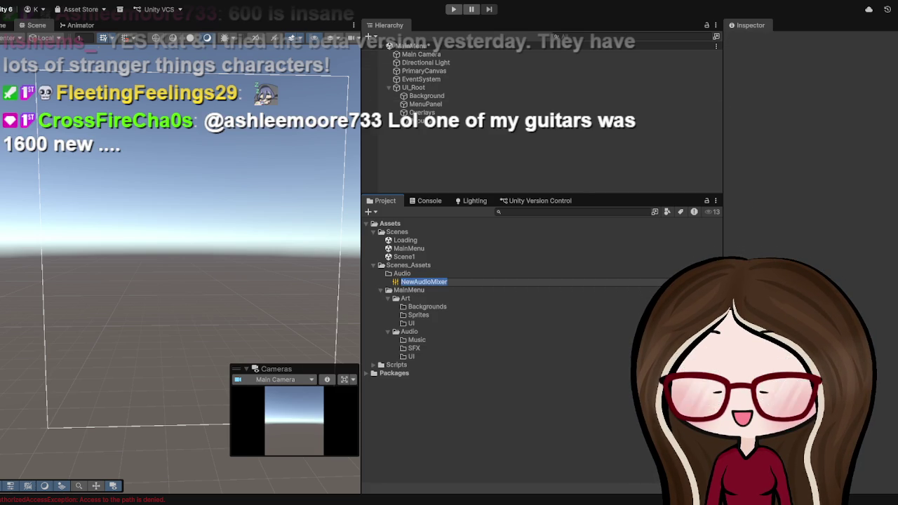
Enter MainAudioMixer as the new audio mixer's name and confirm it.
text(Main)
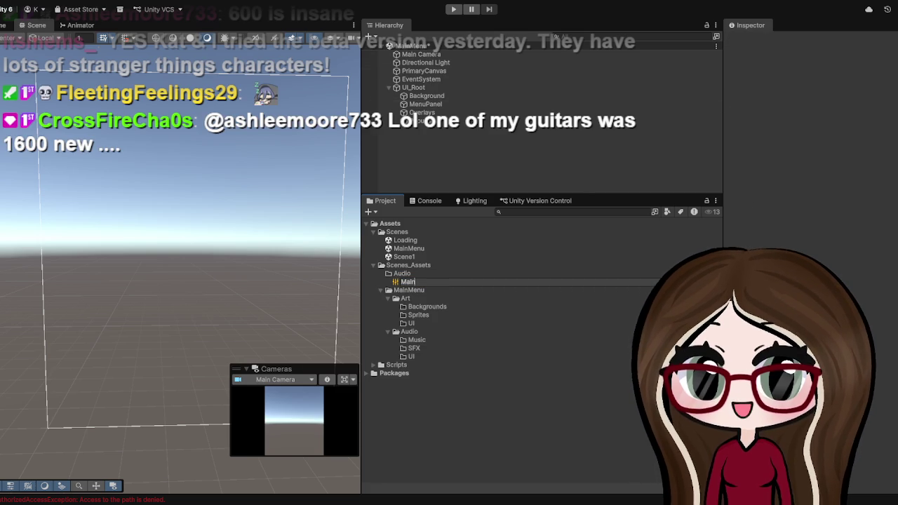
text(Audio)
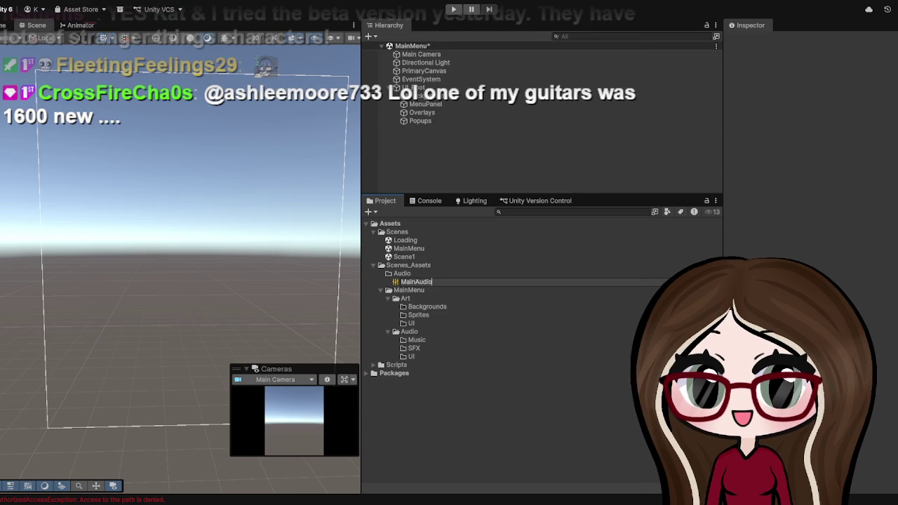
text(Mixer)
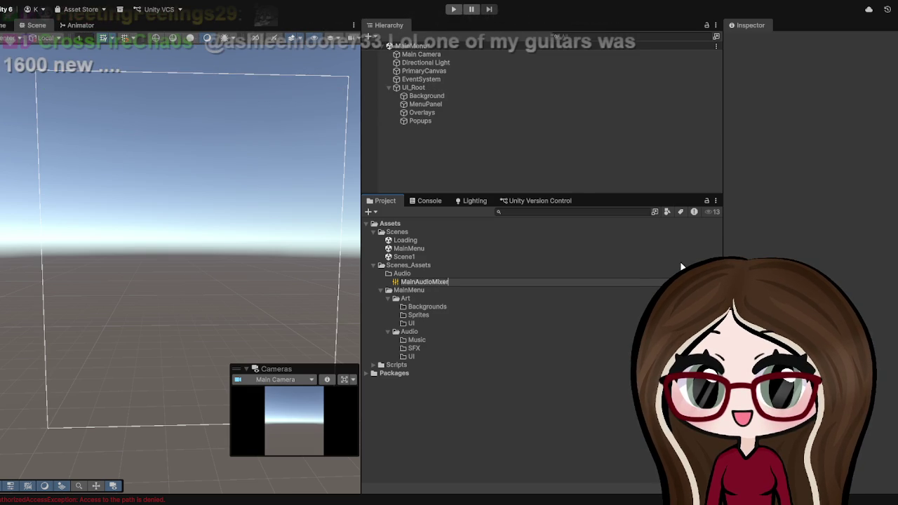
key(Return)
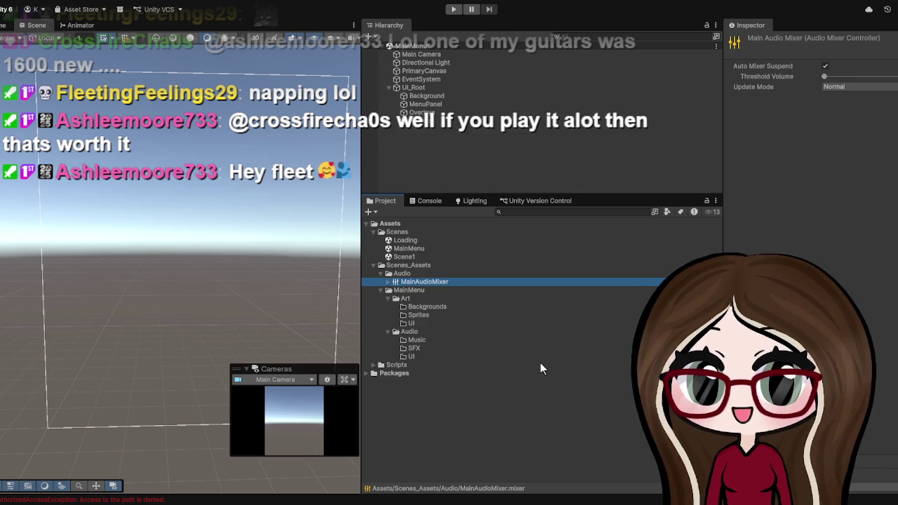
Expand MainAudioMixer and select its Master group to show its pitch and volume in the Inspector.
click(395, 282)
click(419, 290)
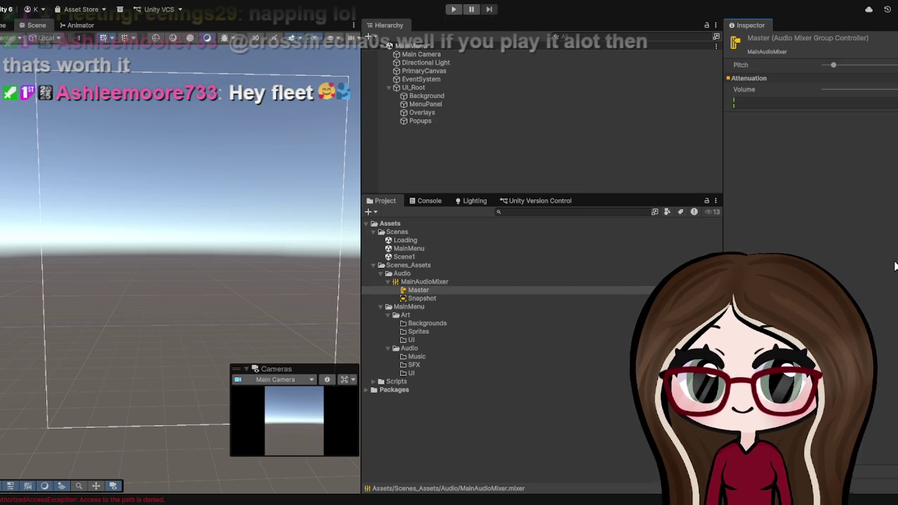
click(438, 289)
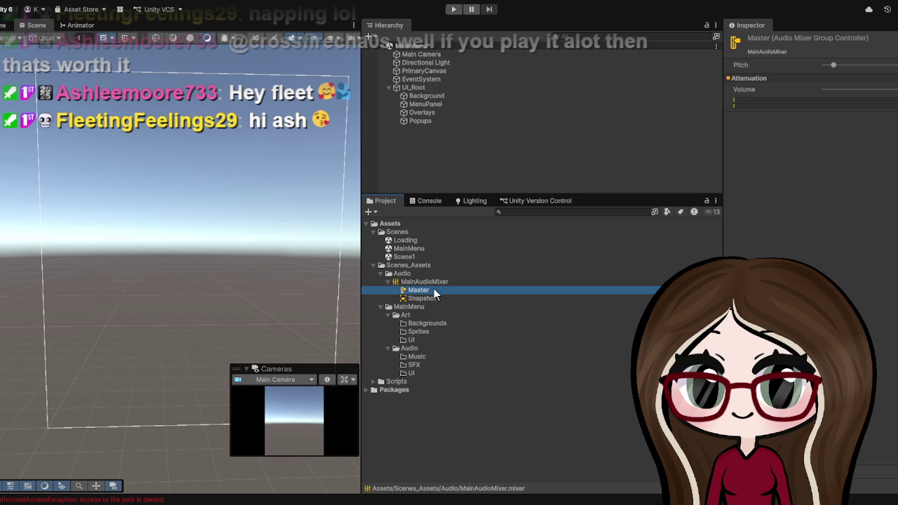
click(866, 219)
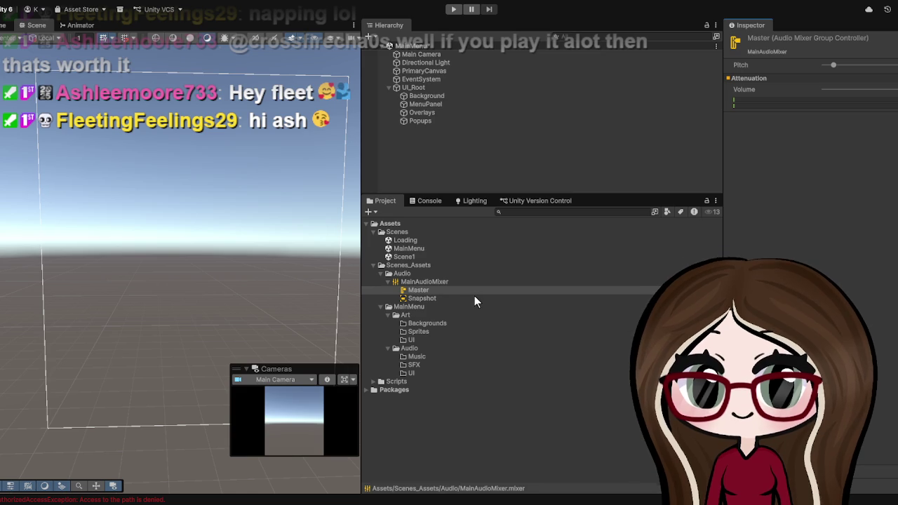
click(437, 291)
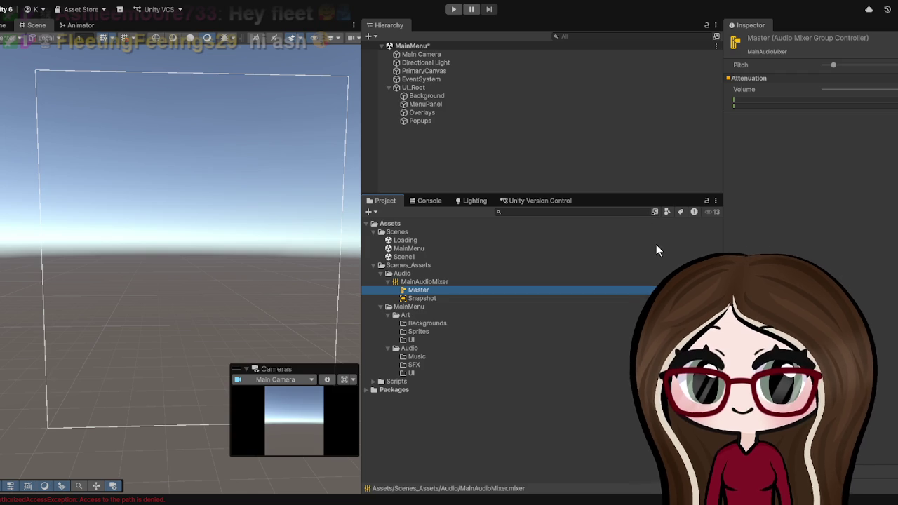
click(873, 326)
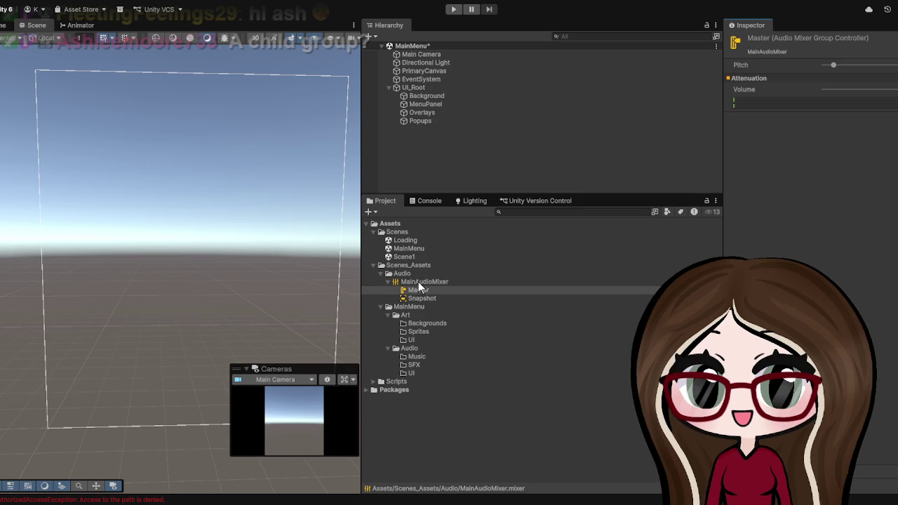
click(417, 291)
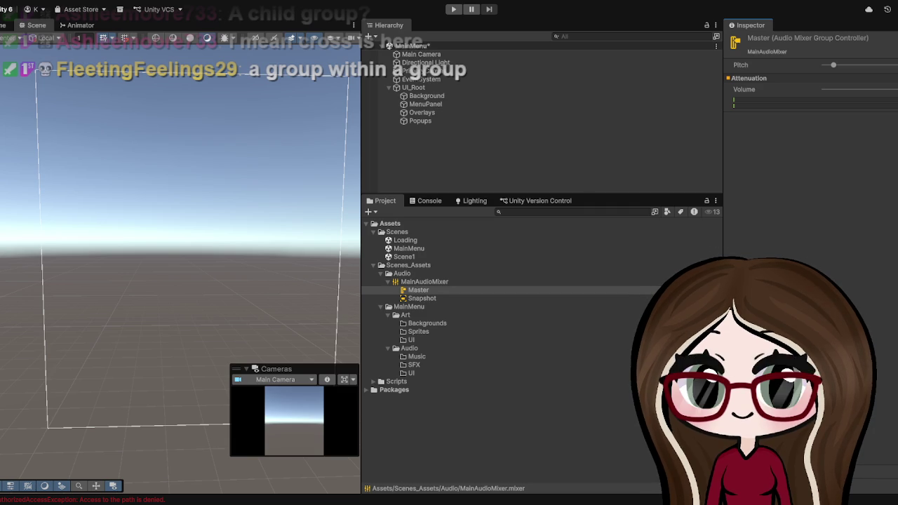
Open MainAudioMixer in the Audio Mixer window and add another mixer to the Mixers list.
double_click(423, 282)
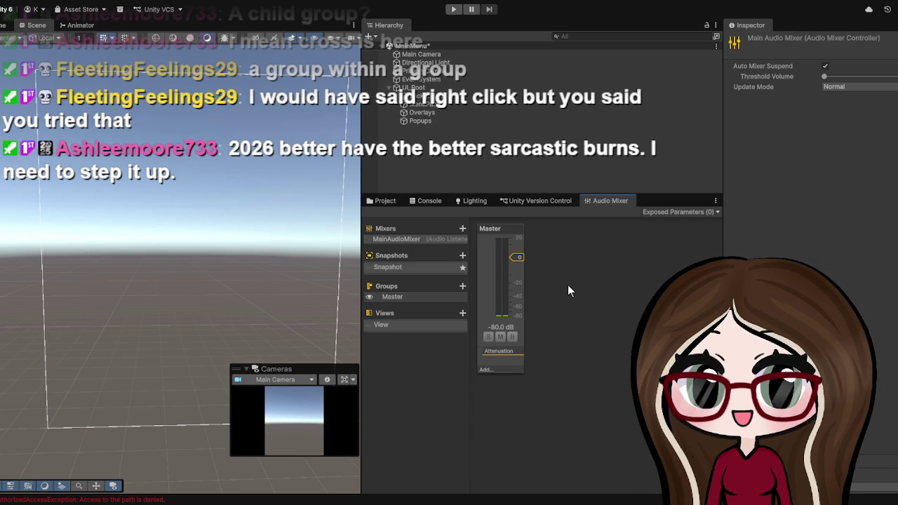
click(441, 239)
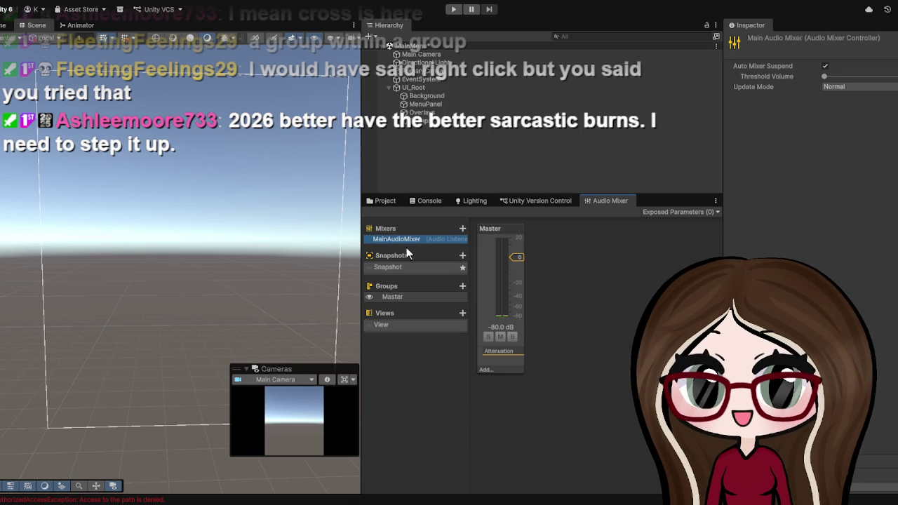
click(462, 229)
text(Music)
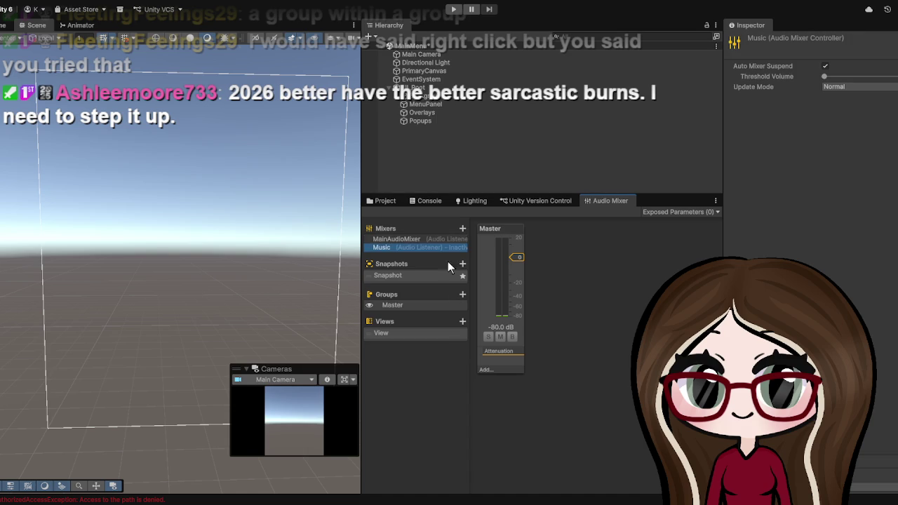
click(390, 240)
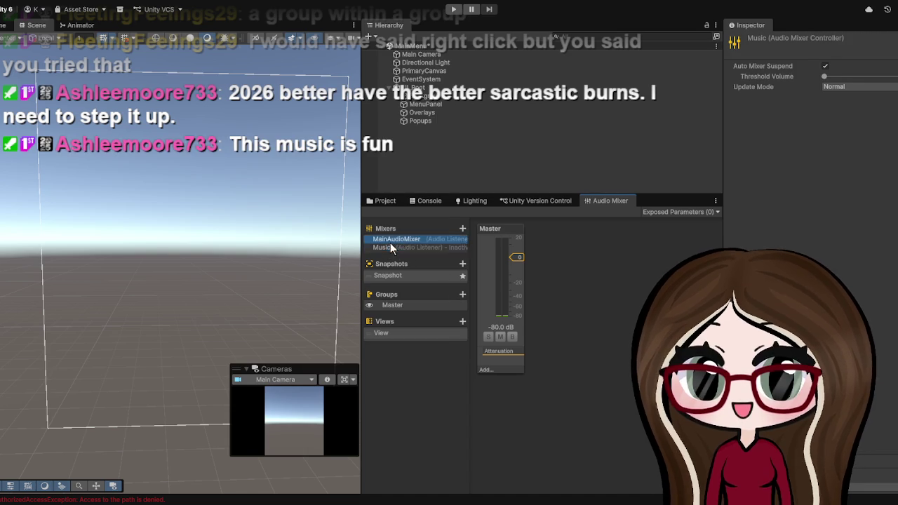
click(411, 240)
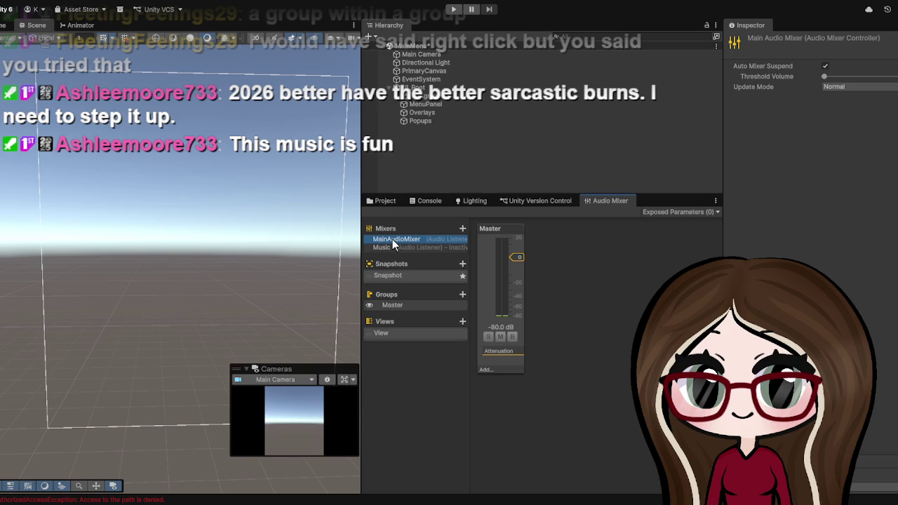
click(376, 250)
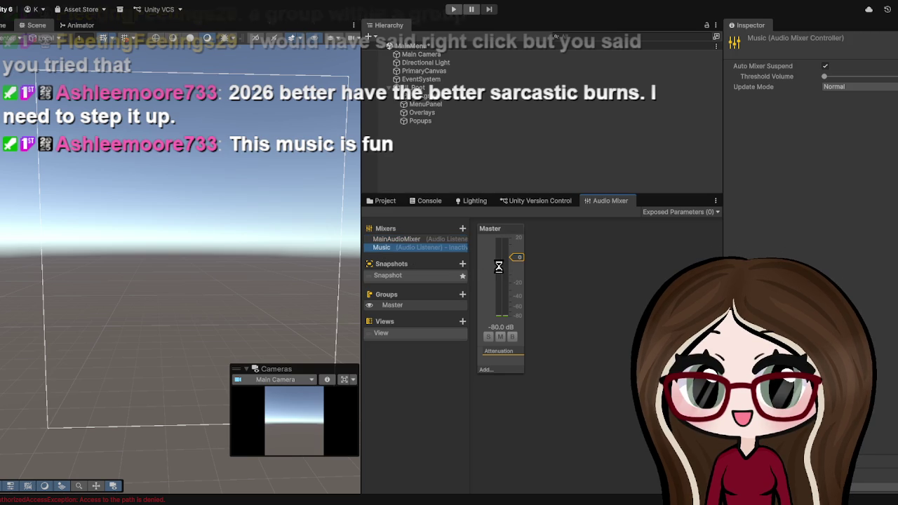
key(Delete)
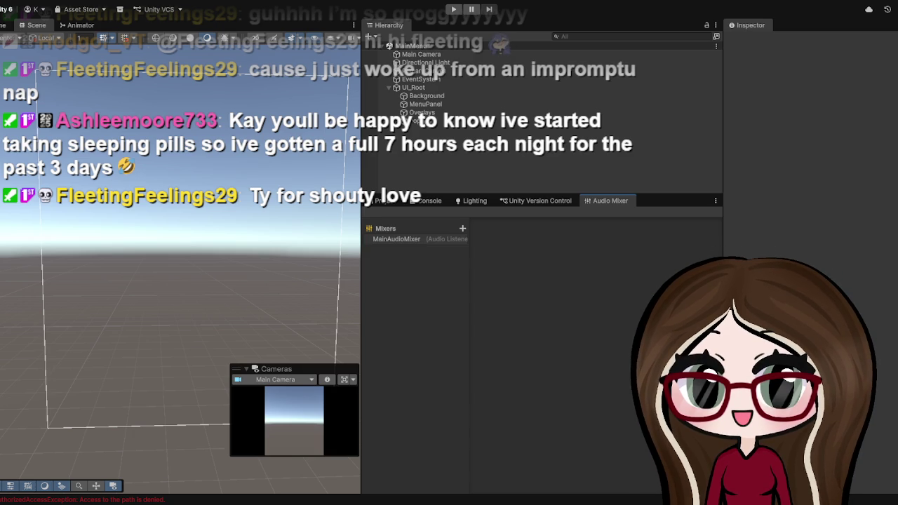
Select MainAudioMixer in the Mixers list to show its groups.
click(424, 239)
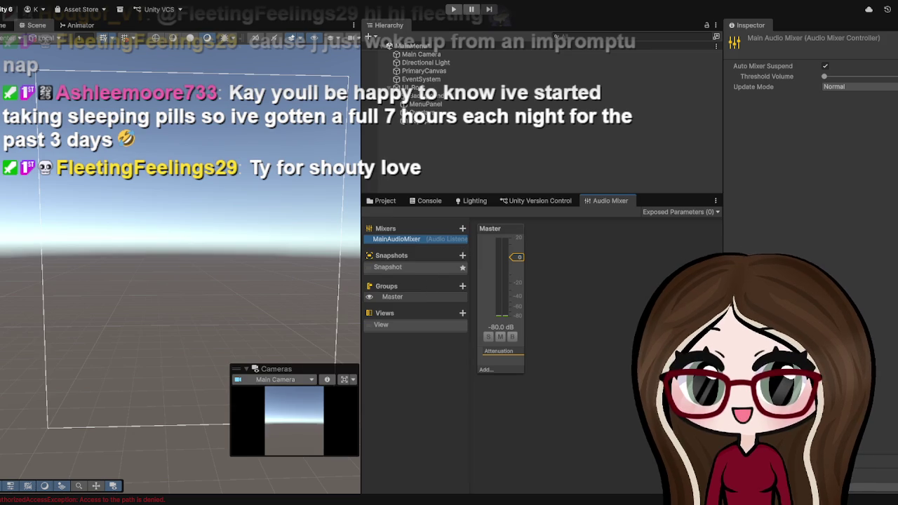
Select Master as the parent for a new child group.
click(407, 302)
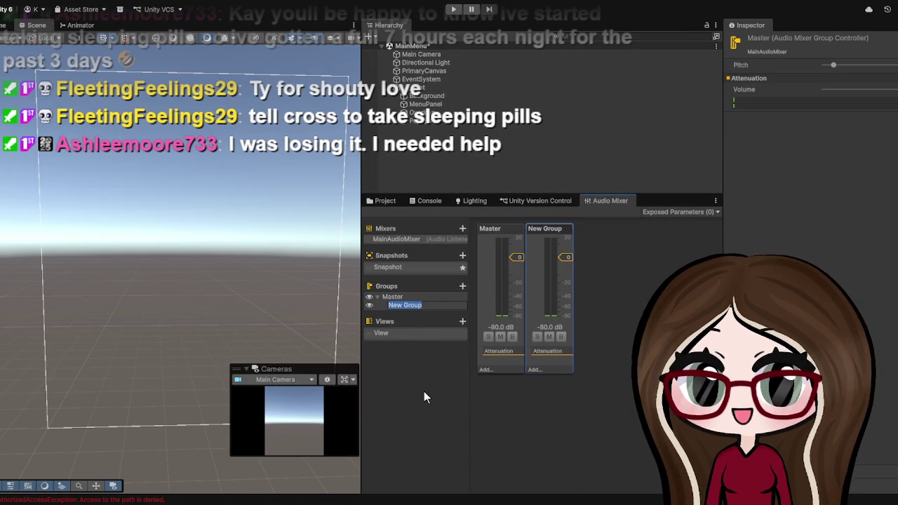
Create three child groups under Master named Music, SFX and Voice.
text(Music)
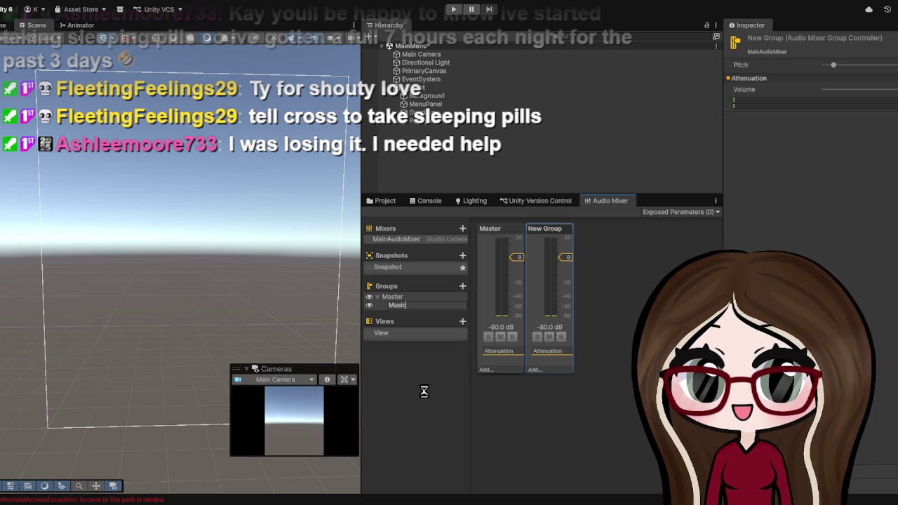
key(Return)
click(447, 296)
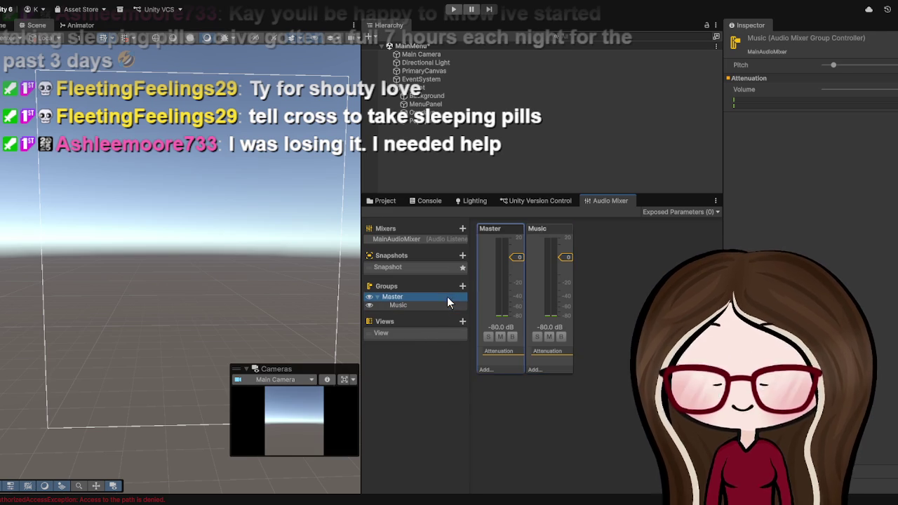
click(462, 287)
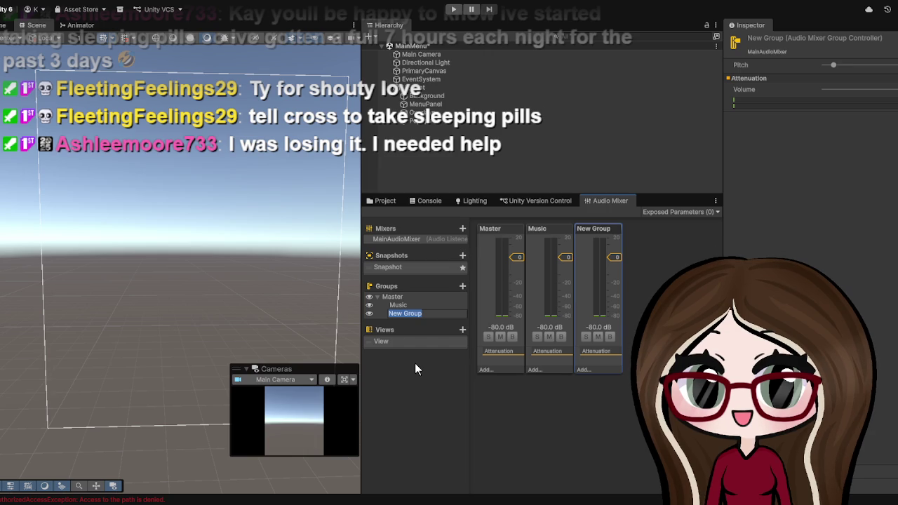
text(SFX)
key(Return)
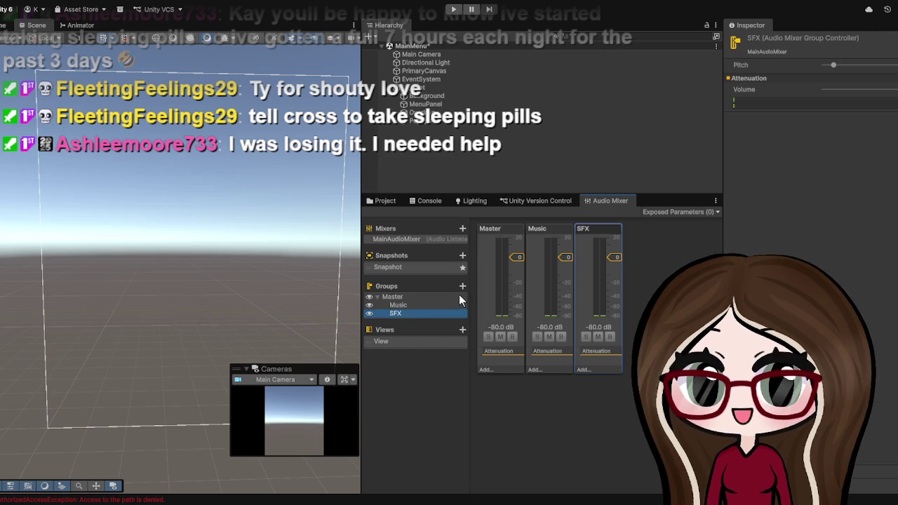
click(411, 298)
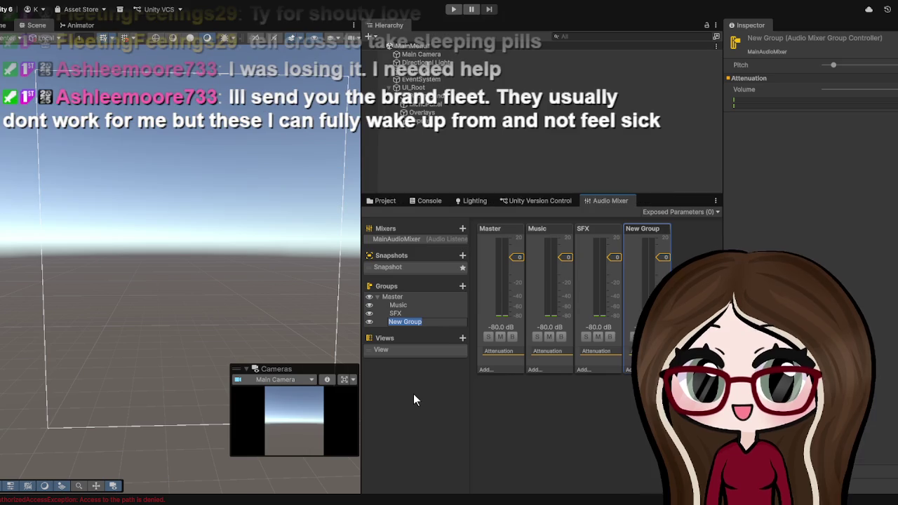
text(Voice)
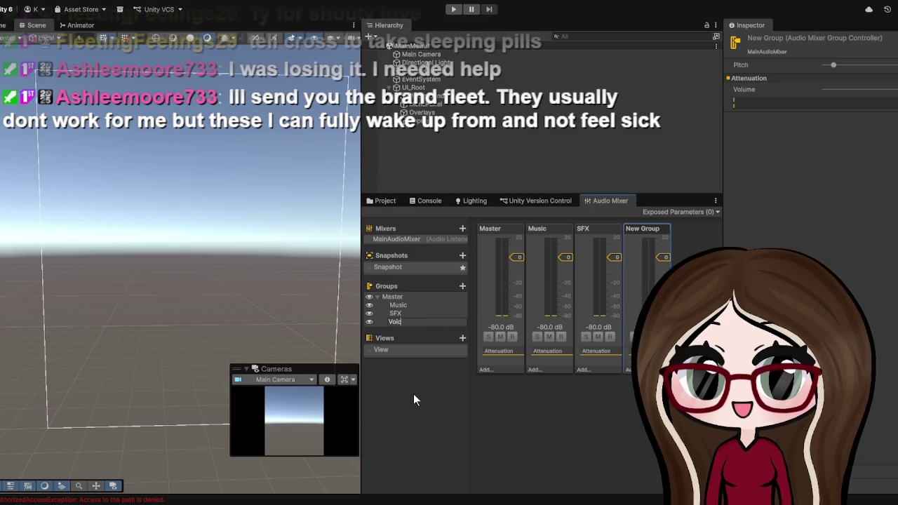
key(Return)
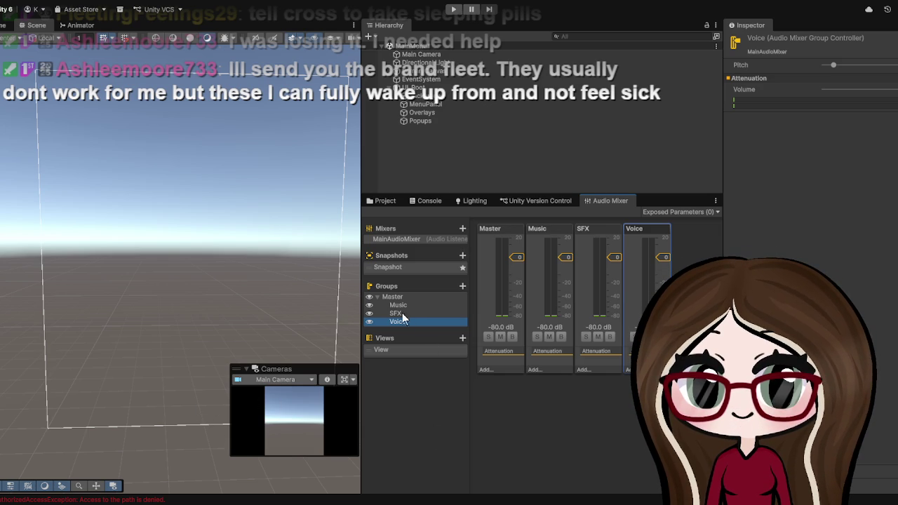
click(377, 297)
Fold and unfold the groups under Master, then select Master to edit its volume.
click(377, 297)
click(377, 296)
click(377, 296)
click(377, 297)
click(376, 297)
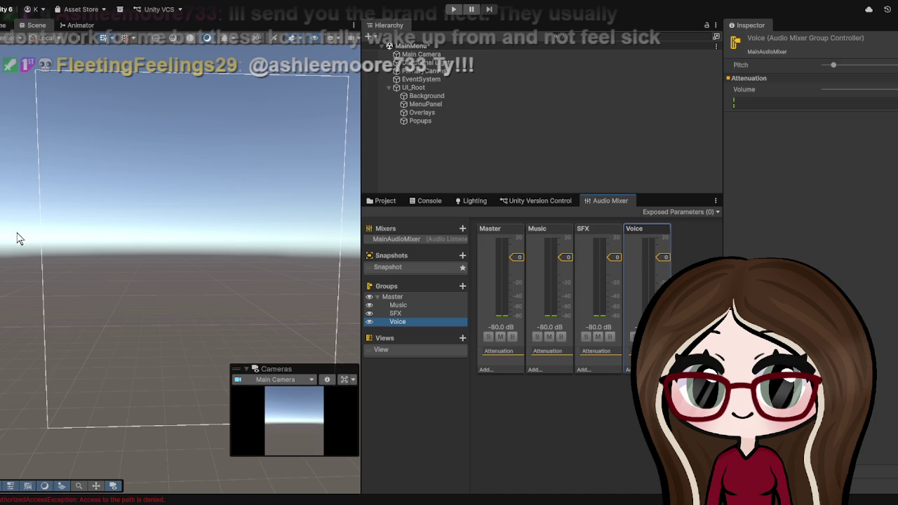
click(399, 306)
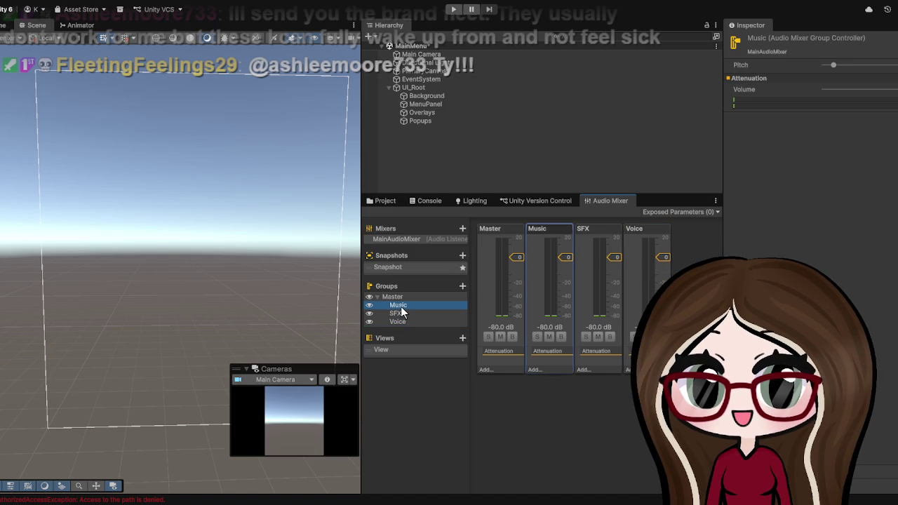
click(623, 441)
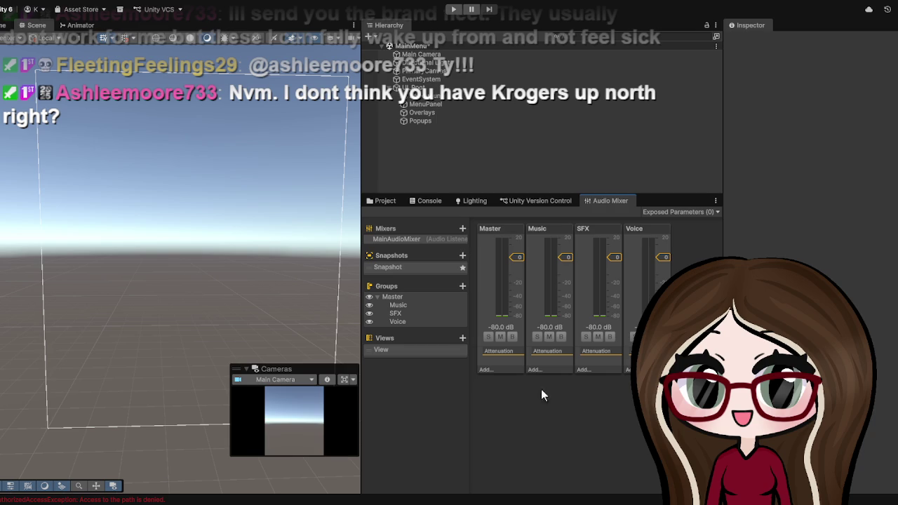
click(387, 298)
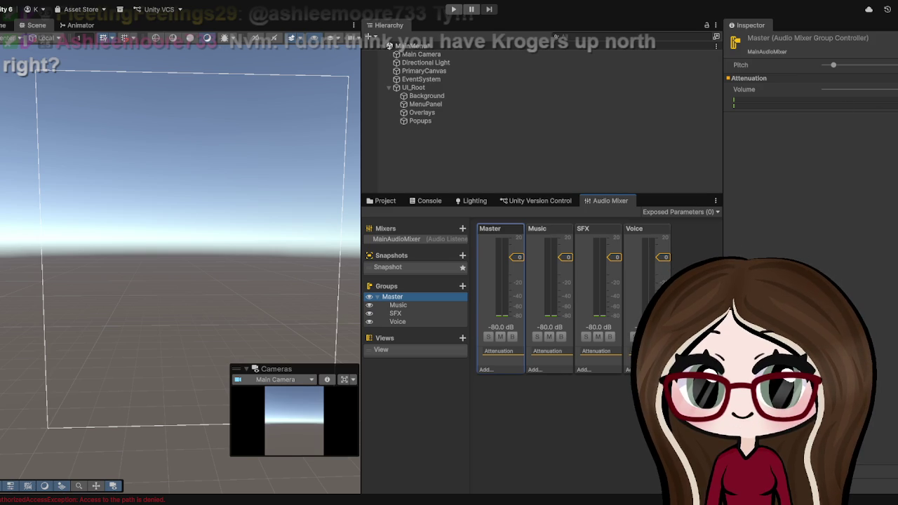
click(874, 227)
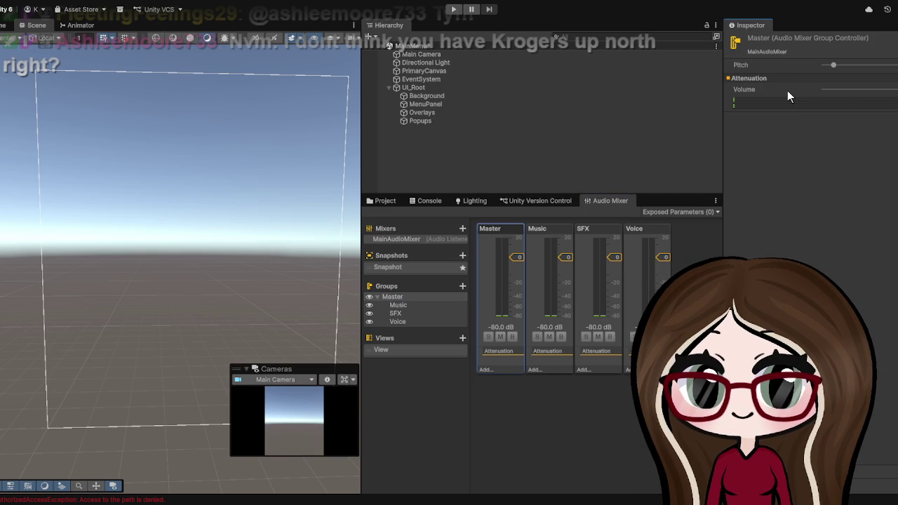
Expose the Volume of the Master, Music, SFX and Voice groups to scripts.
right_click(851, 104)
click(852, 105)
click(560, 231)
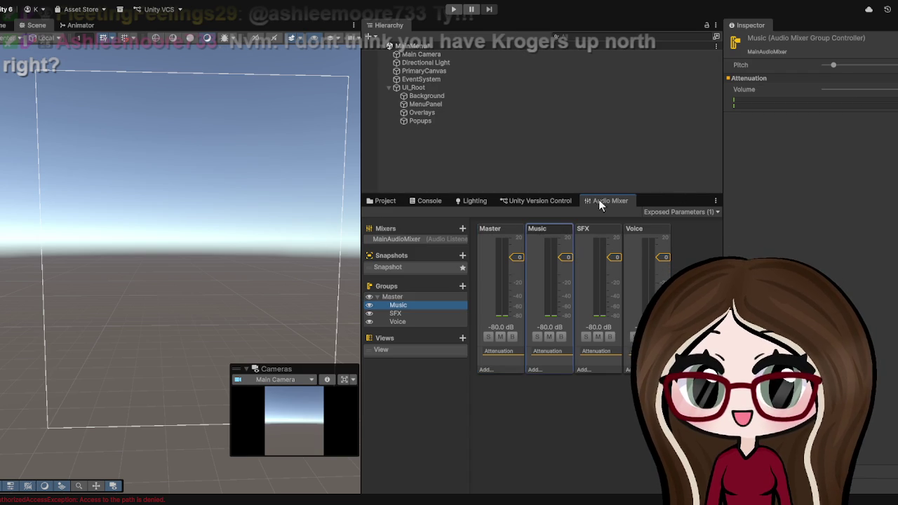
click(780, 96)
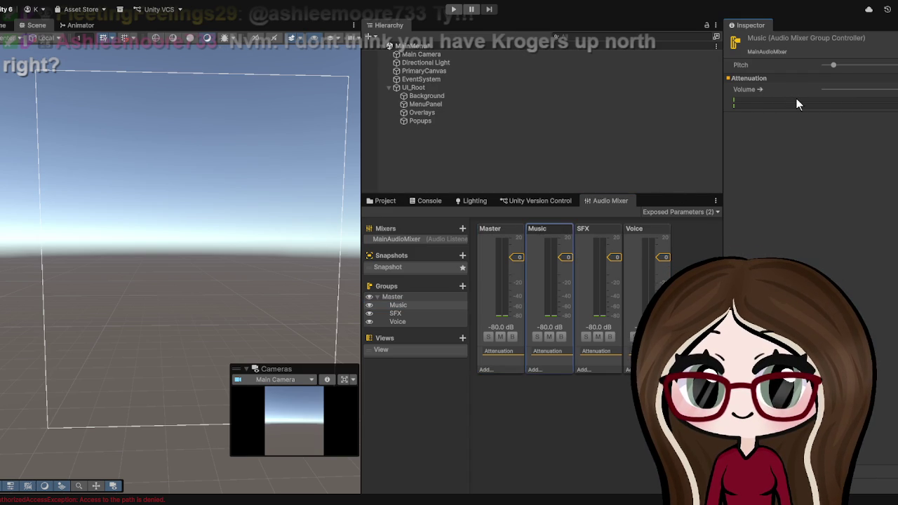
click(612, 233)
click(790, 111)
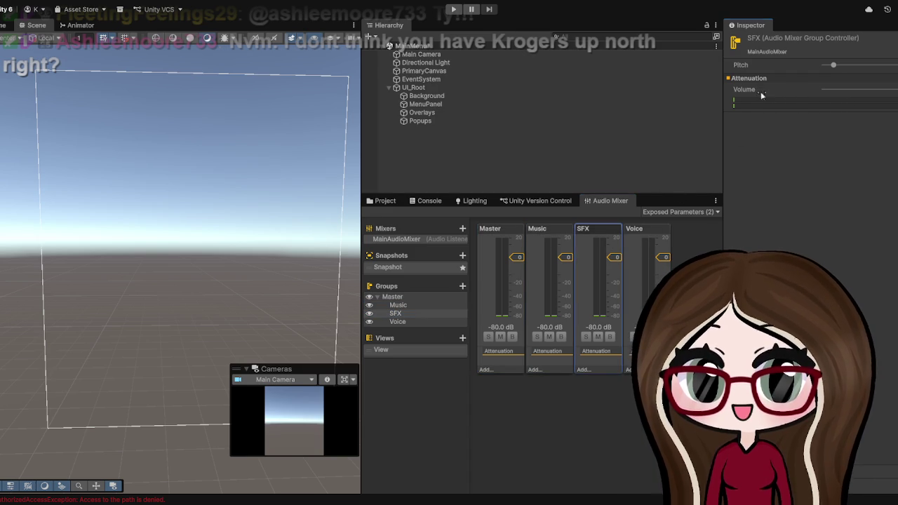
click(634, 231)
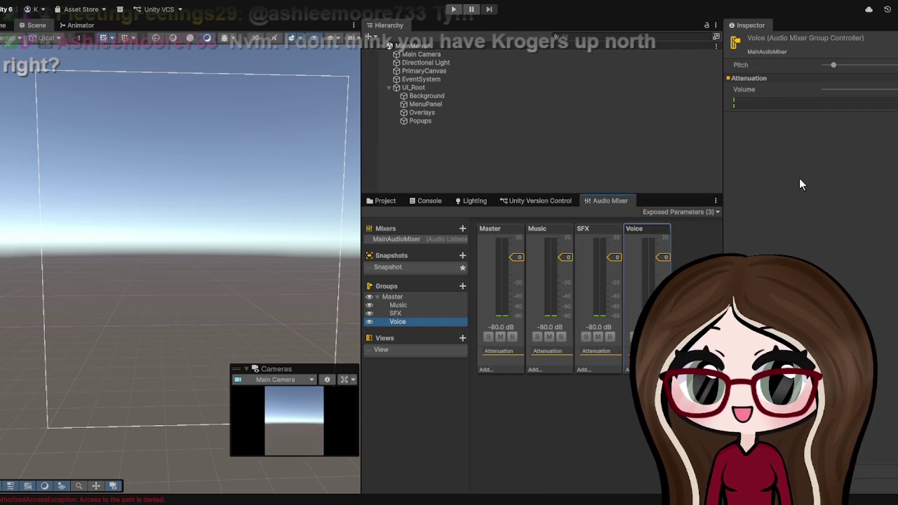
right_click(781, 92)
click(806, 94)
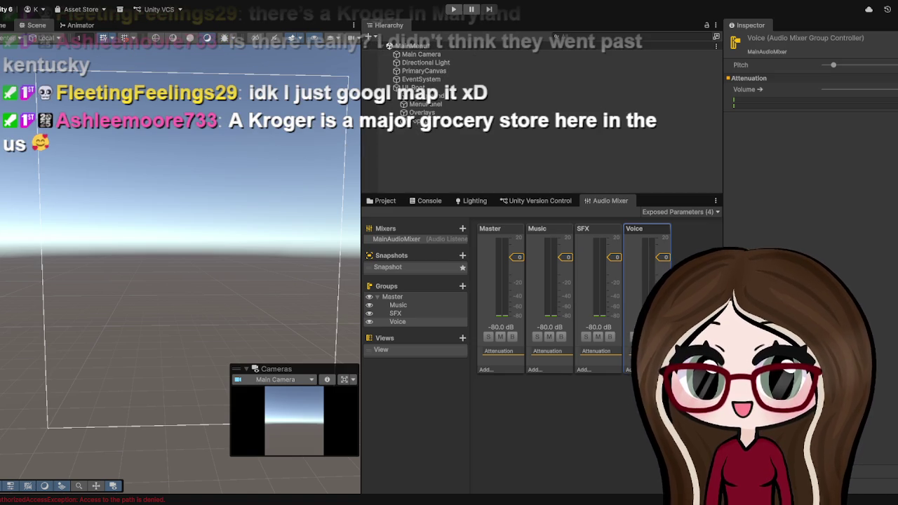
click(686, 232)
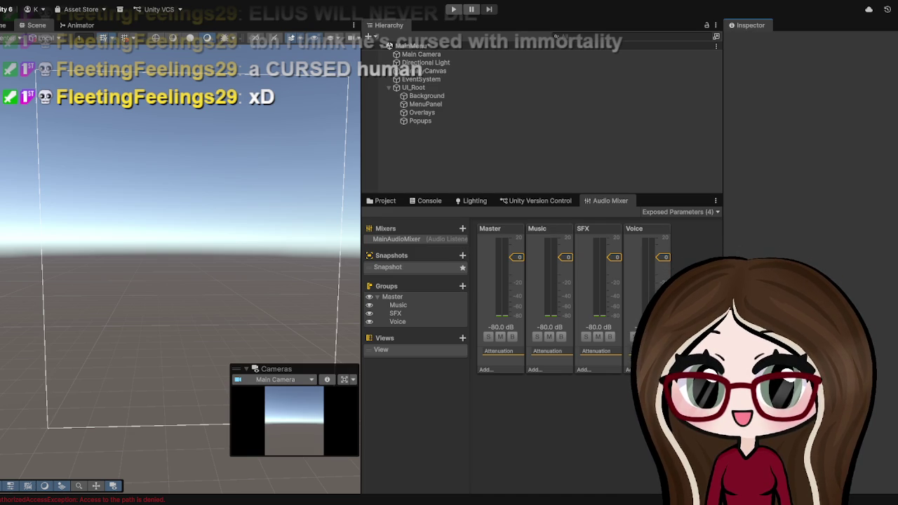
Select the PrimaryCanvas object in the MainMenu scene hierarchy.
click(82, 197)
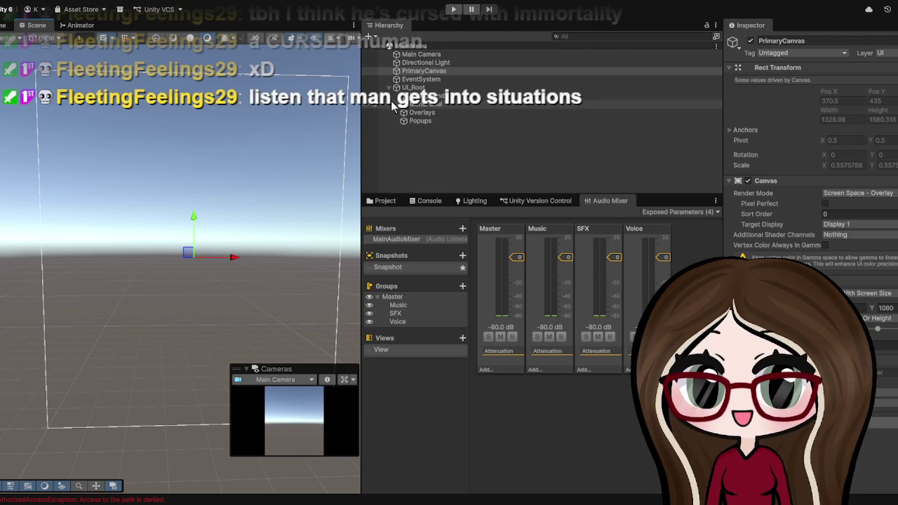
Collapse UI_Root, create an empty object named Tester and give it an Audio Source.
click(392, 89)
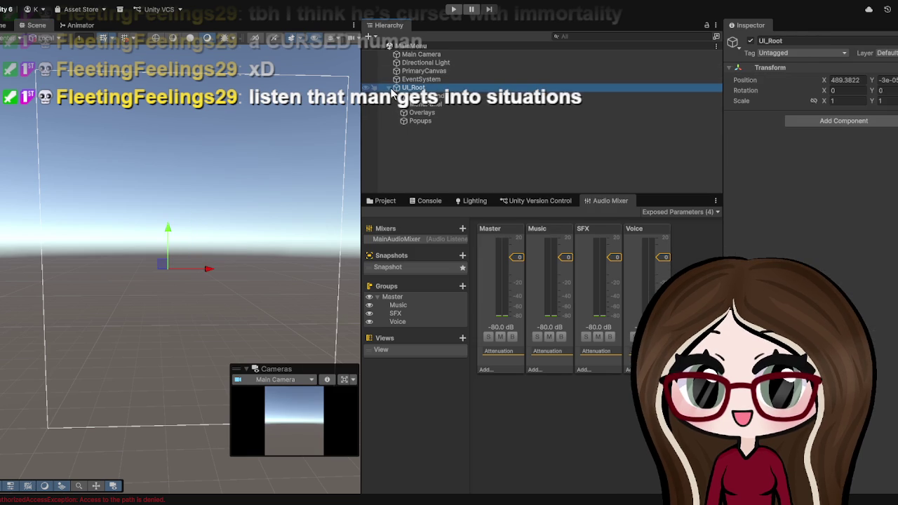
click(389, 89)
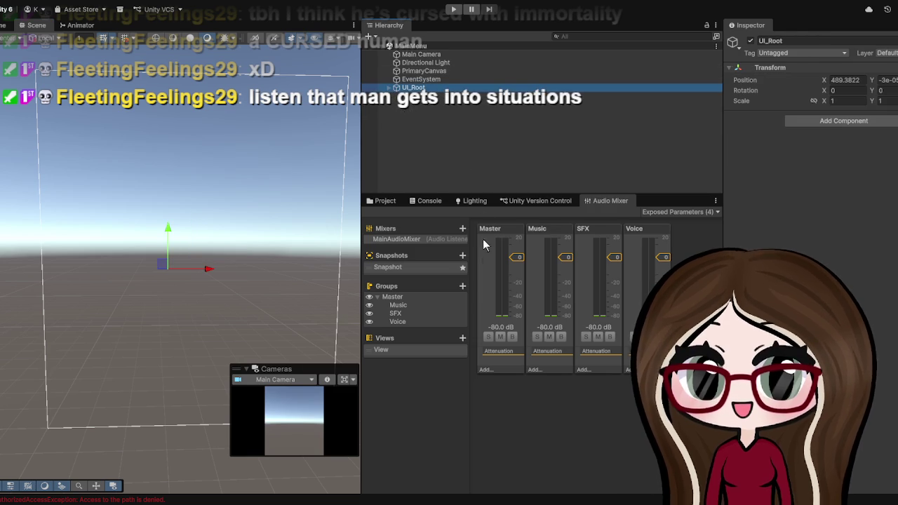
key(ctrl+shift+n)
text(Tester)
click(462, 125)
click(423, 87)
click(429, 96)
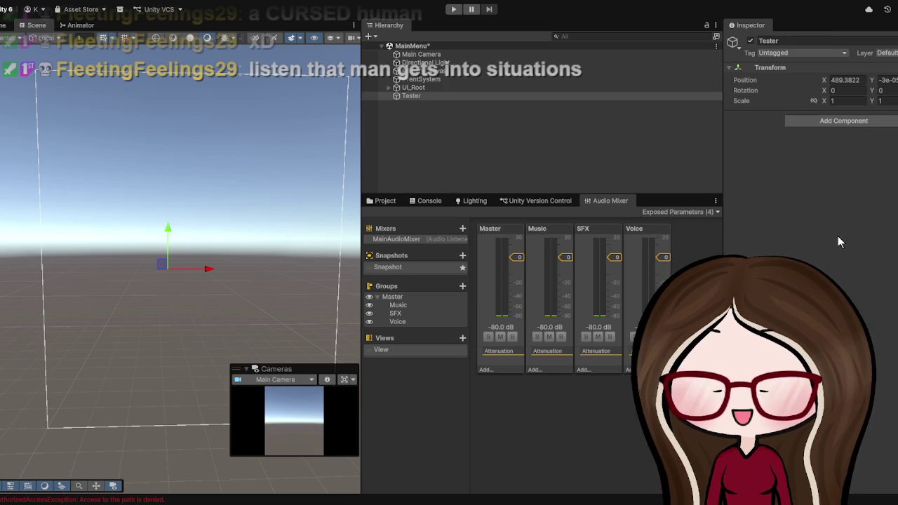
click(392, 200)
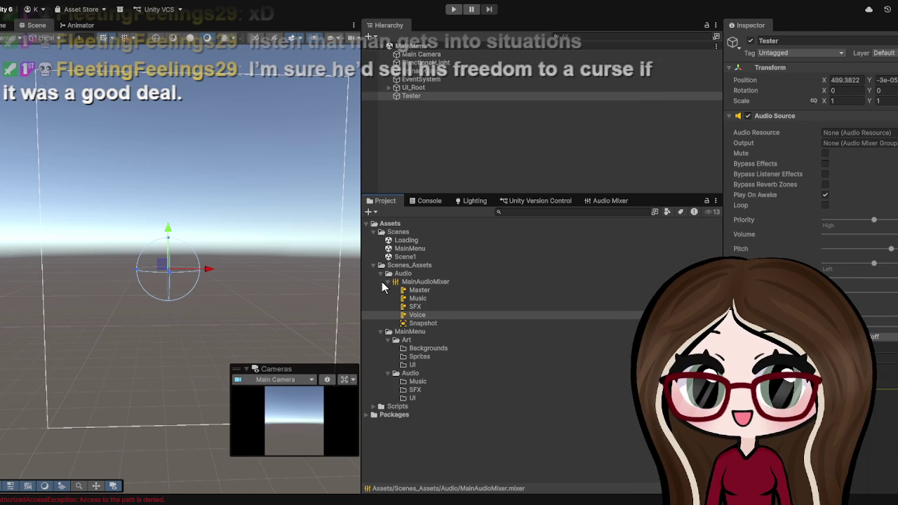
click(387, 273)
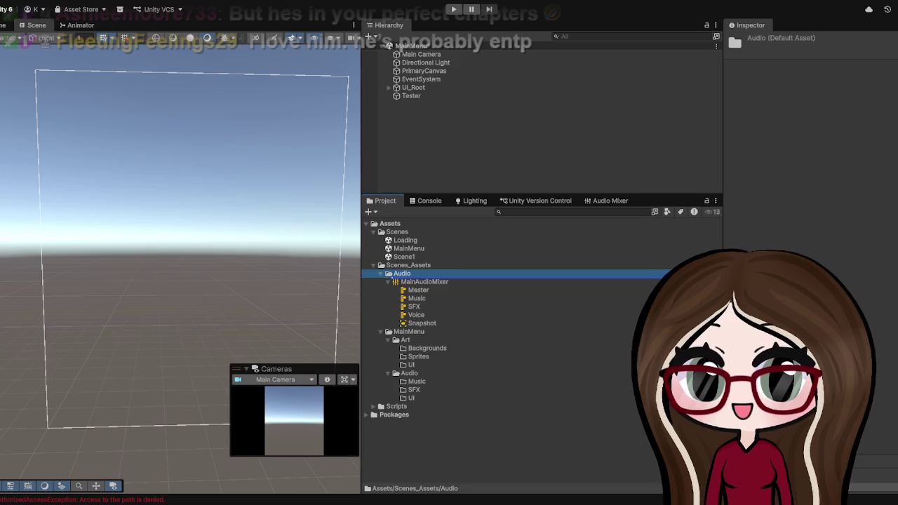
Import lullaby-baby-sleep-music-331777 into the Audio folder and assign it as Tester's Audio Resource.
click(27, 138)
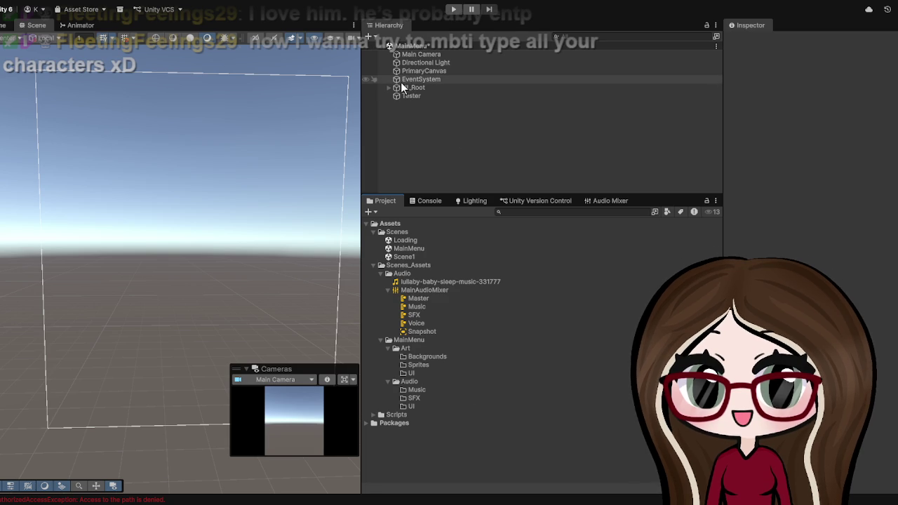
click(387, 96)
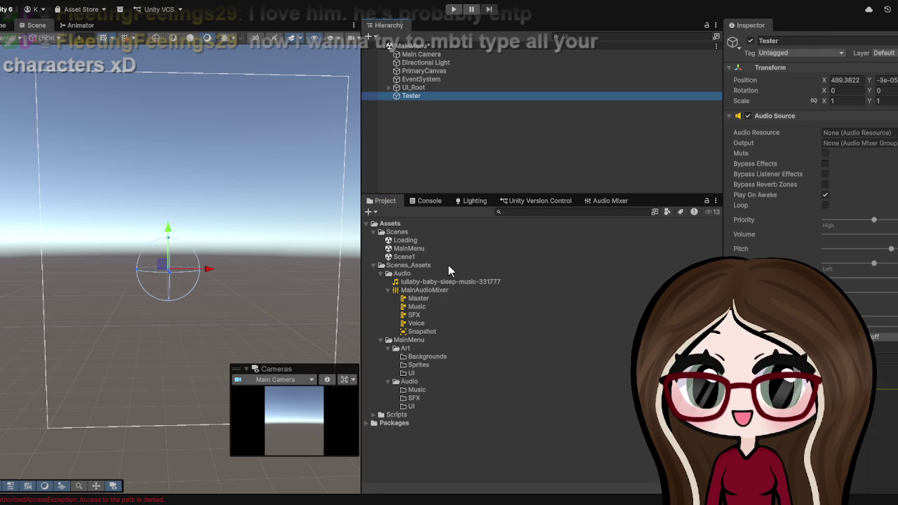
mouse_move(422, 283)
mouse_down()
mouse_move(690, 251)
mouse_move(864, 135)
mouse_up()
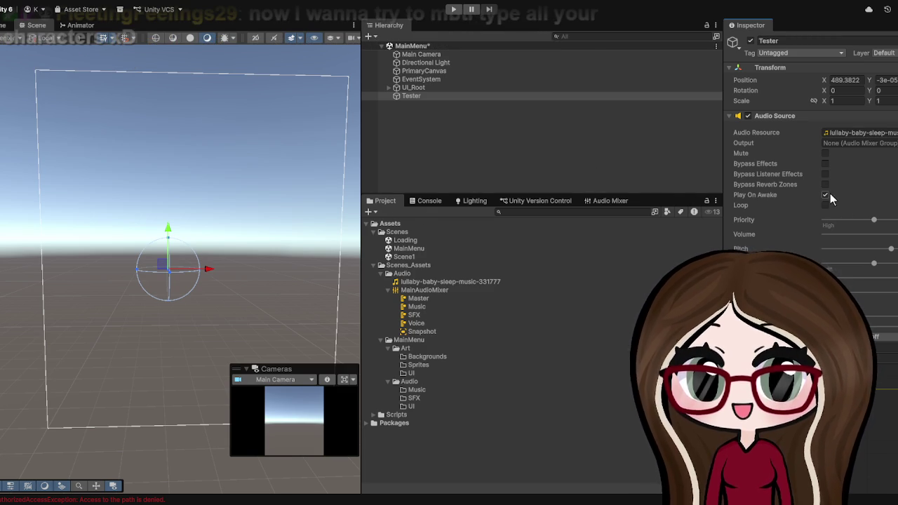
Set Tester's Audio Source Output to MainAudioMixer's Music group and play-test the scene.
click(852, 142)
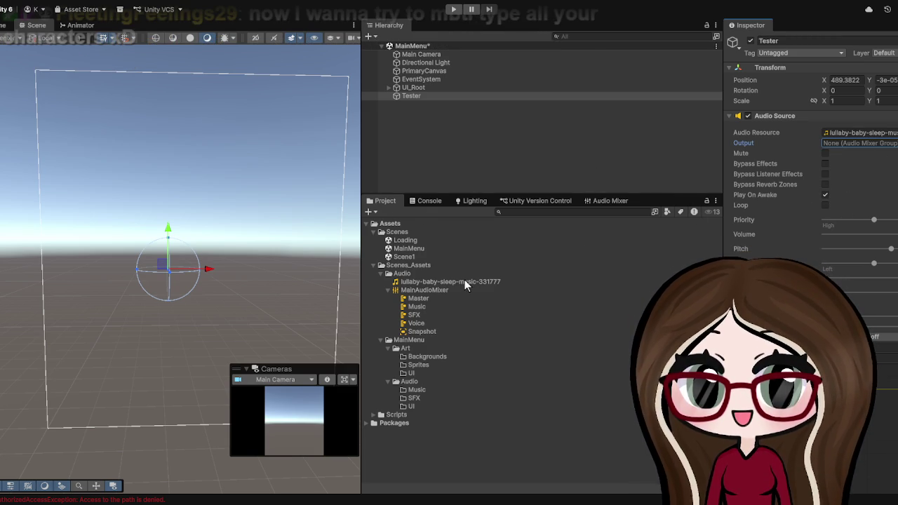
drag(419, 307, 854, 144)
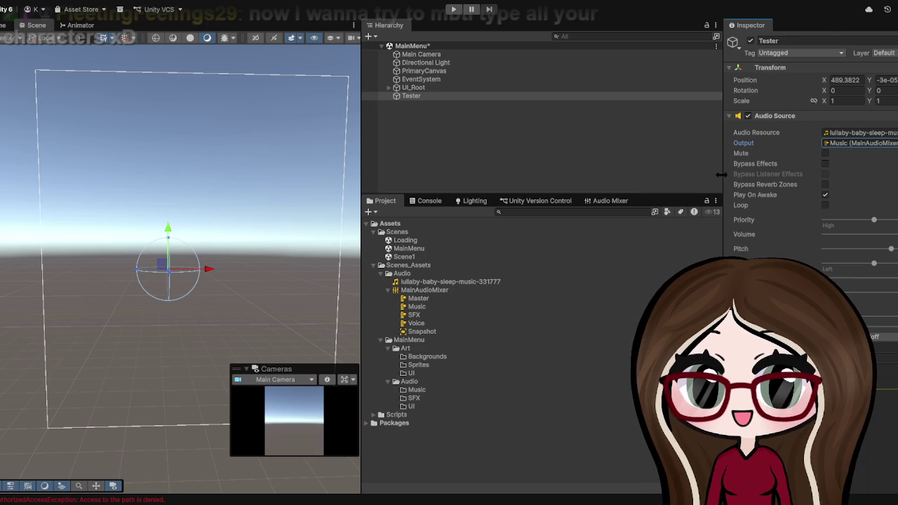
click(454, 10)
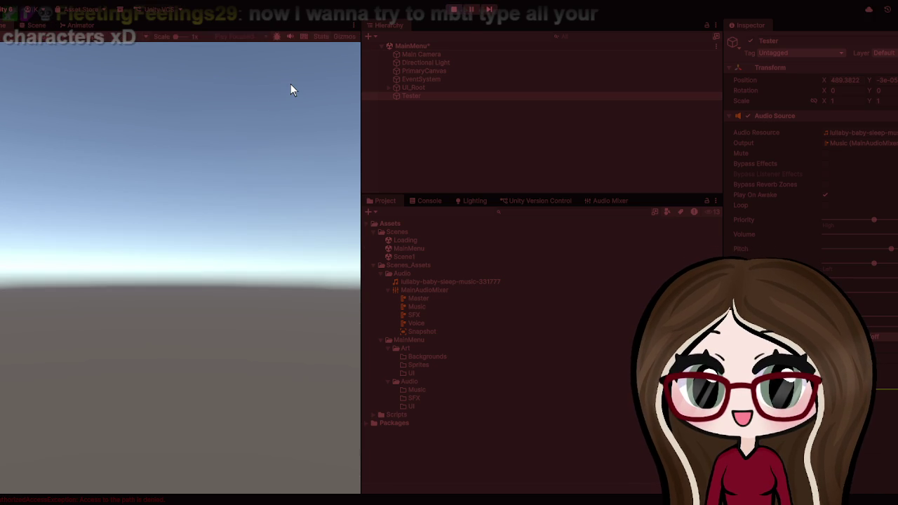
click(452, 11)
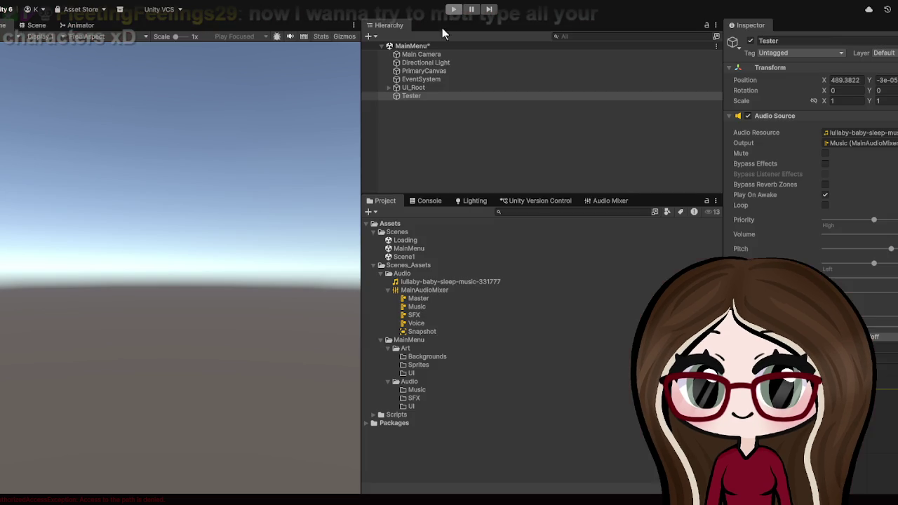
click(423, 96)
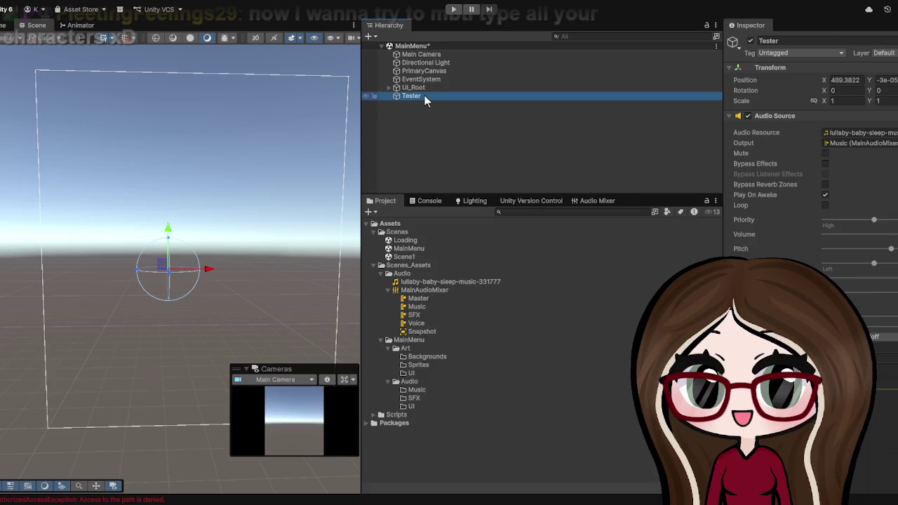
Route Tester's Audio Source Output to the SFX group and play-test the scene.
click(418, 137)
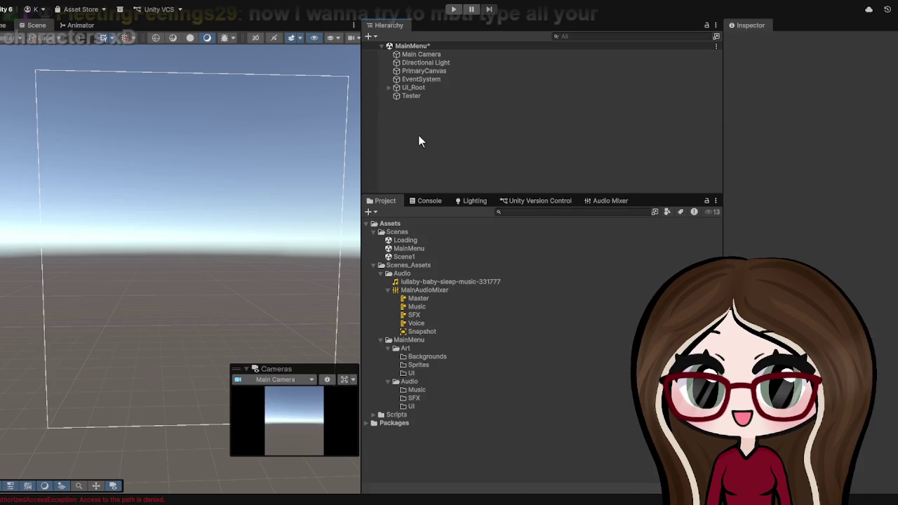
click(413, 96)
mouse_move(428, 306)
mouse_down()
mouse_move(432, 313)
mouse_move(808, 145)
mouse_move(842, 143)
mouse_up()
click(451, 8)
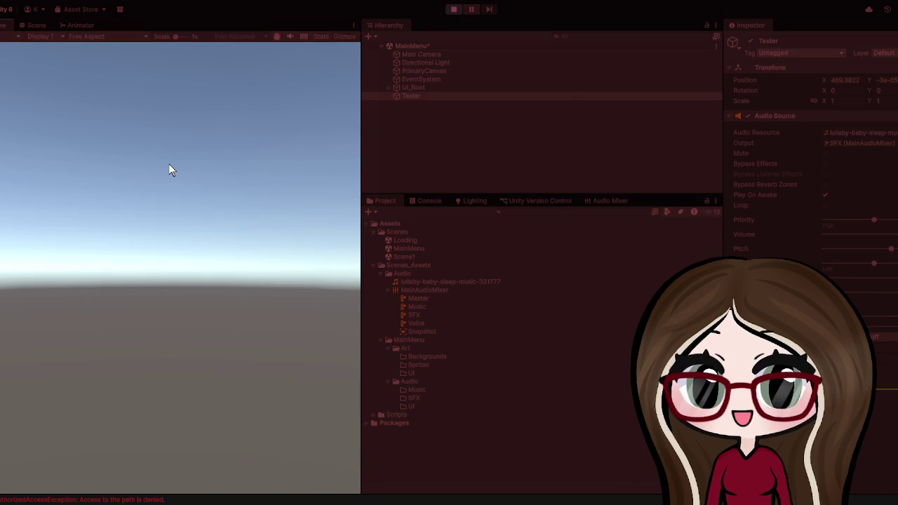
click(454, 9)
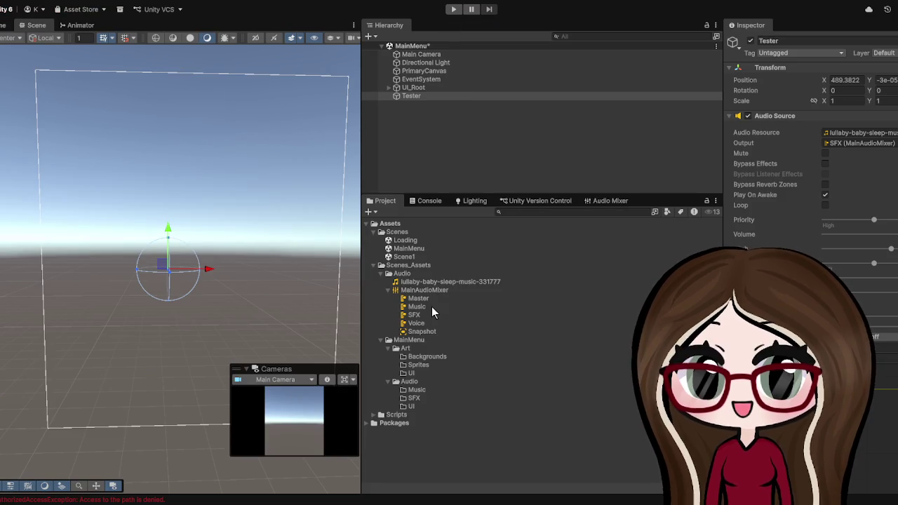
Switch Tester's Output to the Voice group and play-test the scene again.
mouse_move(419, 324)
mouse_down()
mouse_move(420, 260)
mouse_move(860, 143)
mouse_move(632, 281)
mouse_move(436, 324)
mouse_move(517, 297)
mouse_move(844, 139)
mouse_up()
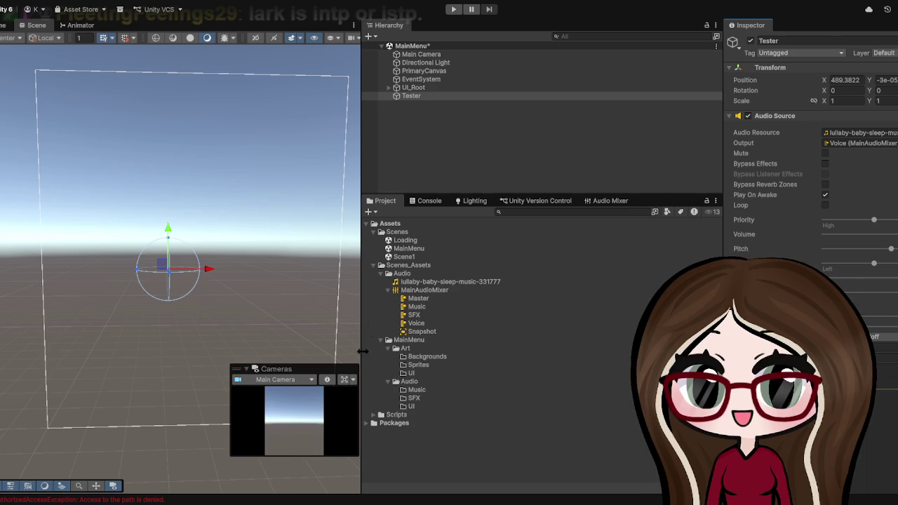
click(453, 9)
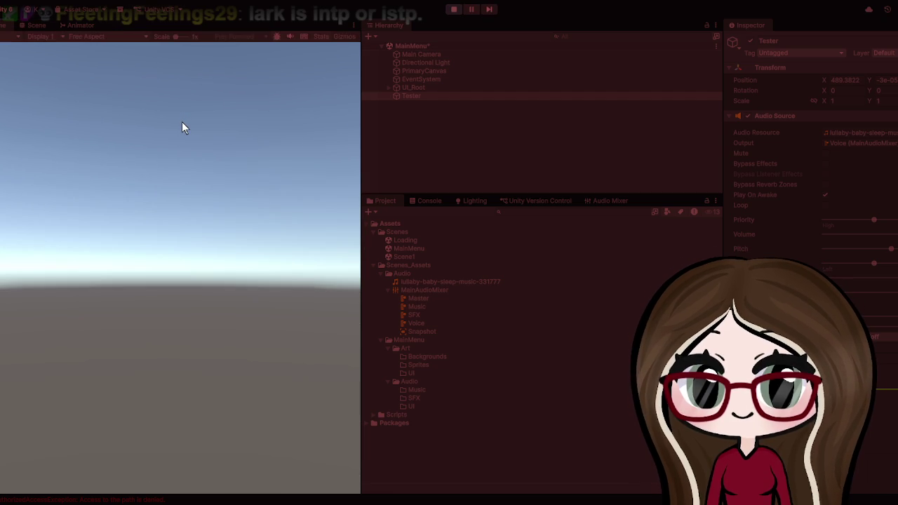
click(453, 10)
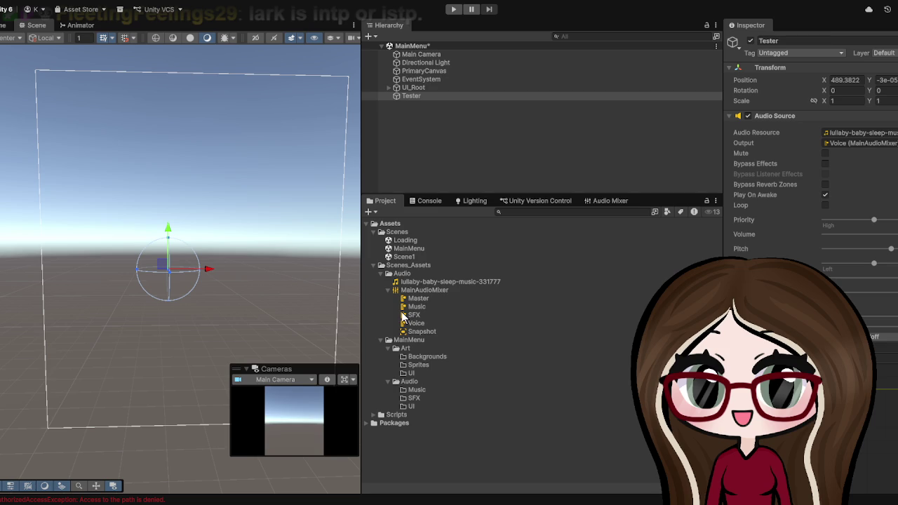
Route Tester's Output to the Master group, run briefly, then delete the Tester object.
click(429, 297)
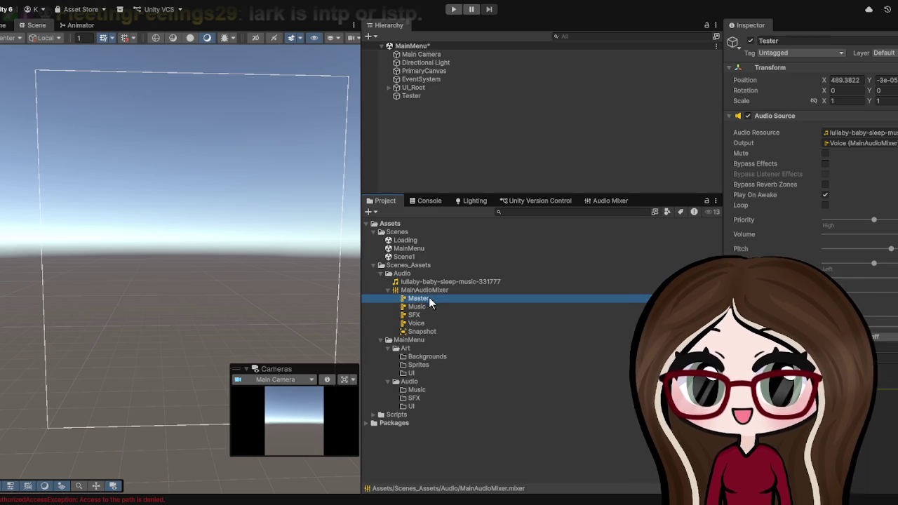
click(416, 96)
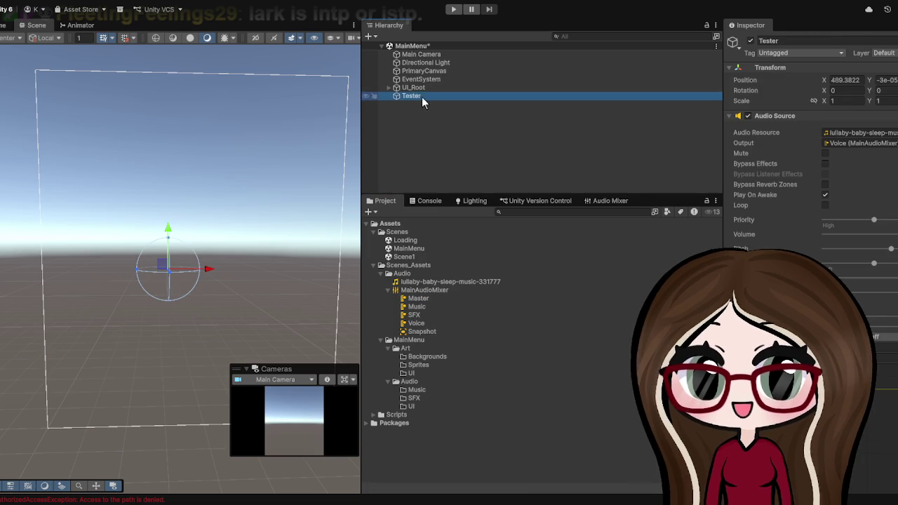
mouse_move(412, 301)
mouse_down()
mouse_move(631, 210)
mouse_move(847, 146)
mouse_up()
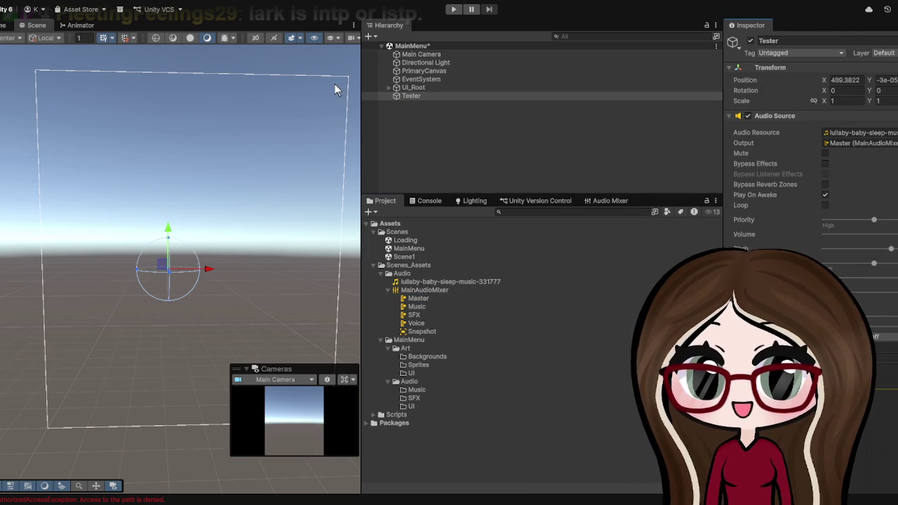
click(452, 9)
click(420, 97)
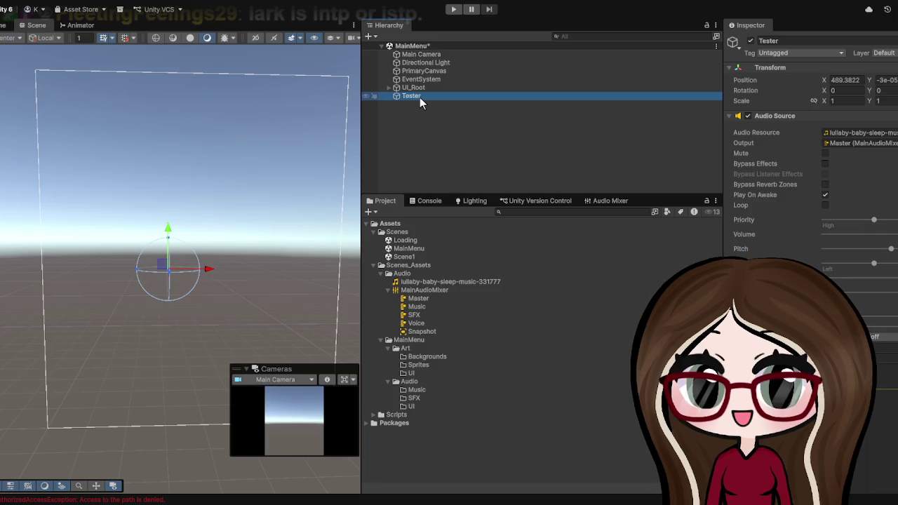
key(Delete)
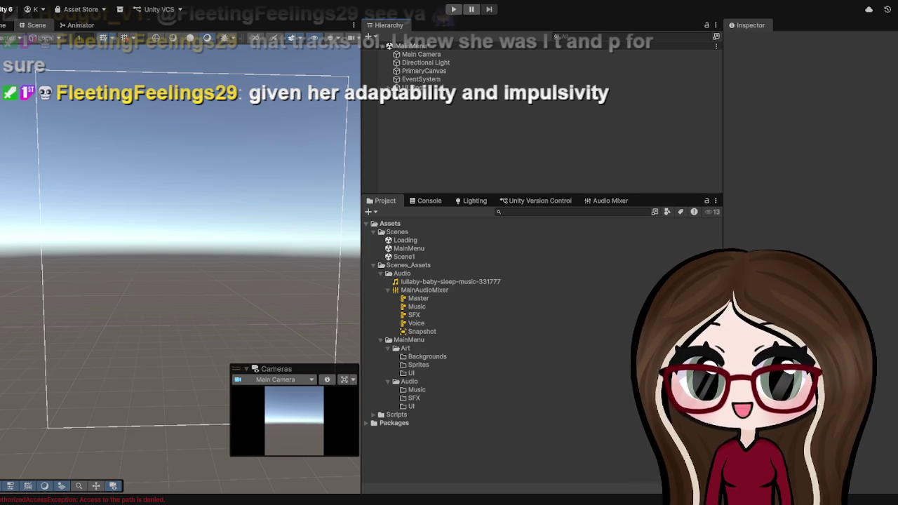
Lower the Hierarchy/Project splitter to enlarge the Hierarchy, then select UI_Root.
drag(447, 194, 463, 272)
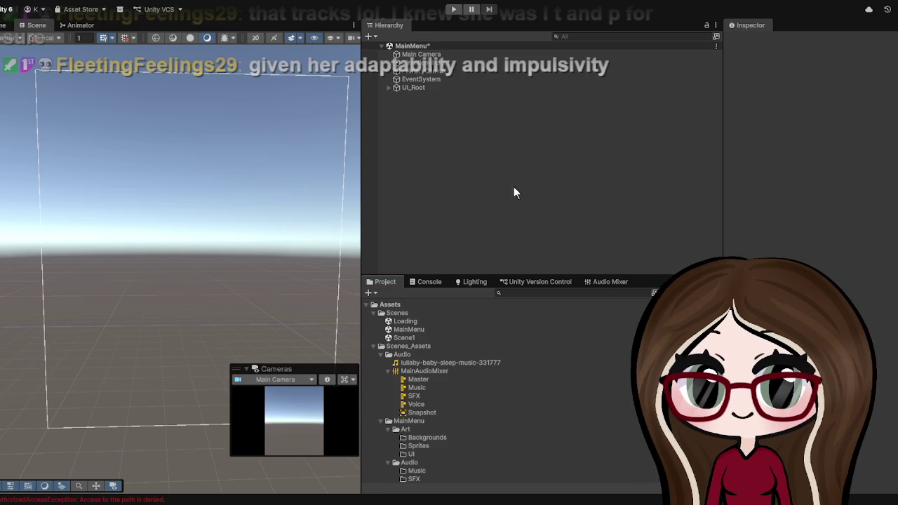
click(417, 88)
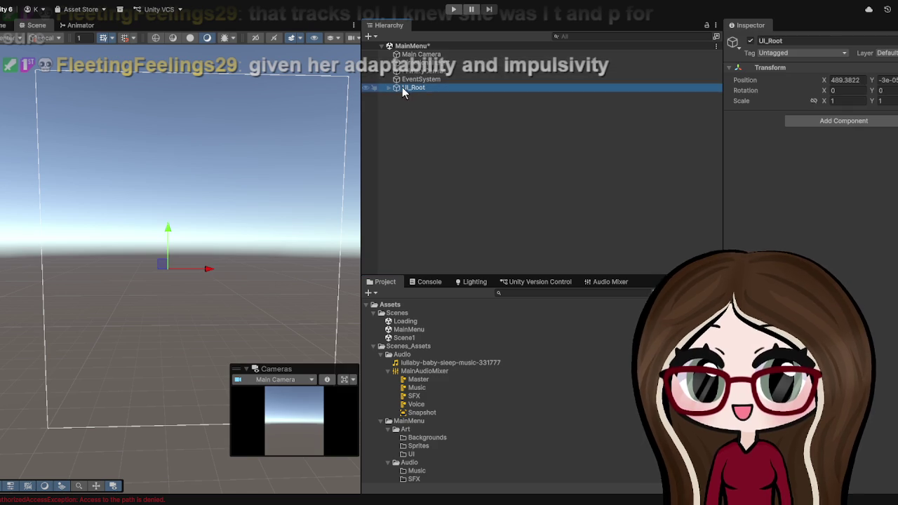
Fold up the Scenes_Assets/Audio and Scenes folders in the Project window.
click(382, 355)
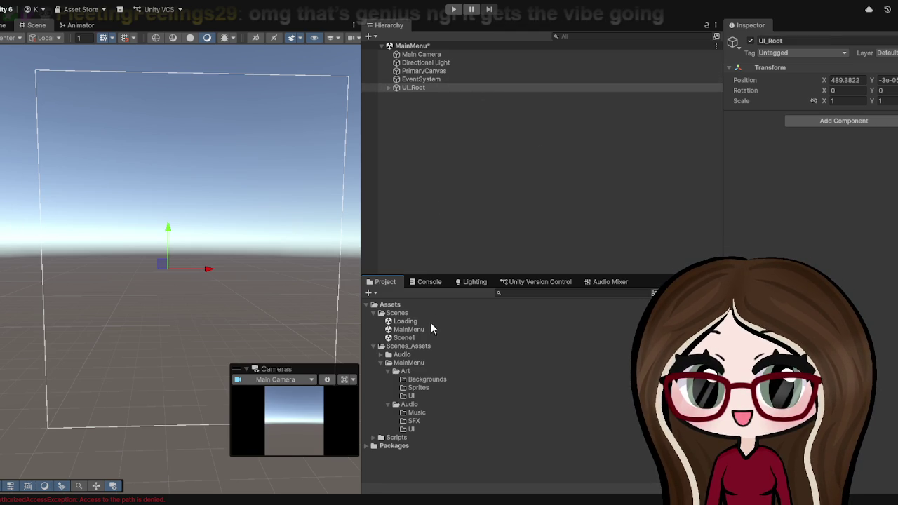
click(372, 313)
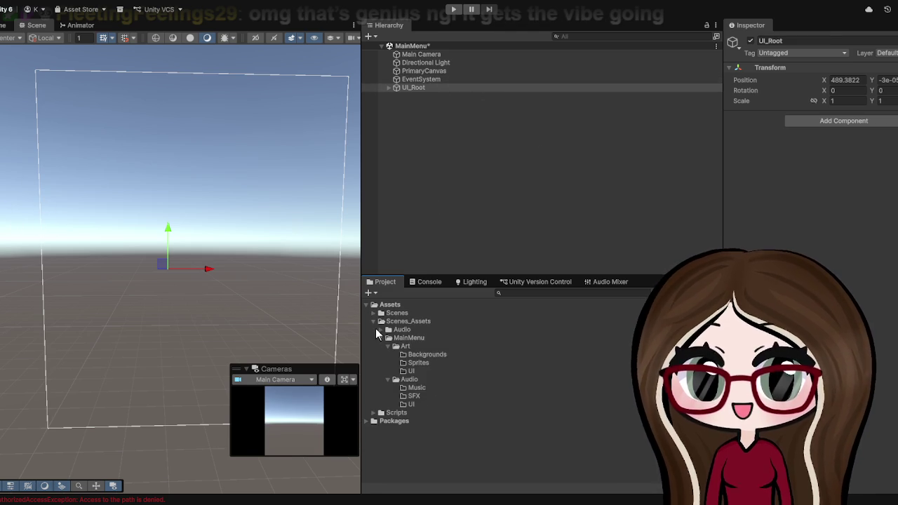
Fold up Scenes_Assets, leaving Scenes, Scenes_Assets and Scripts, then select PrimaryCanvas.
click(374, 322)
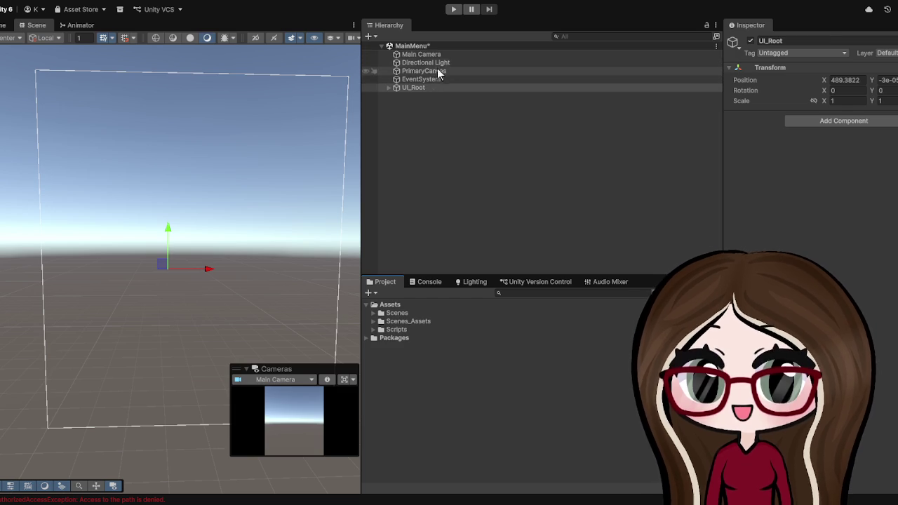
click(441, 71)
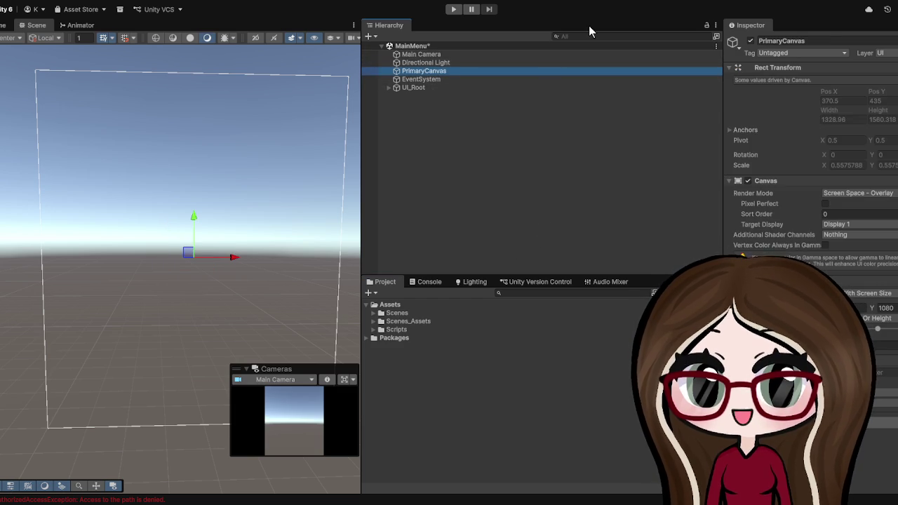
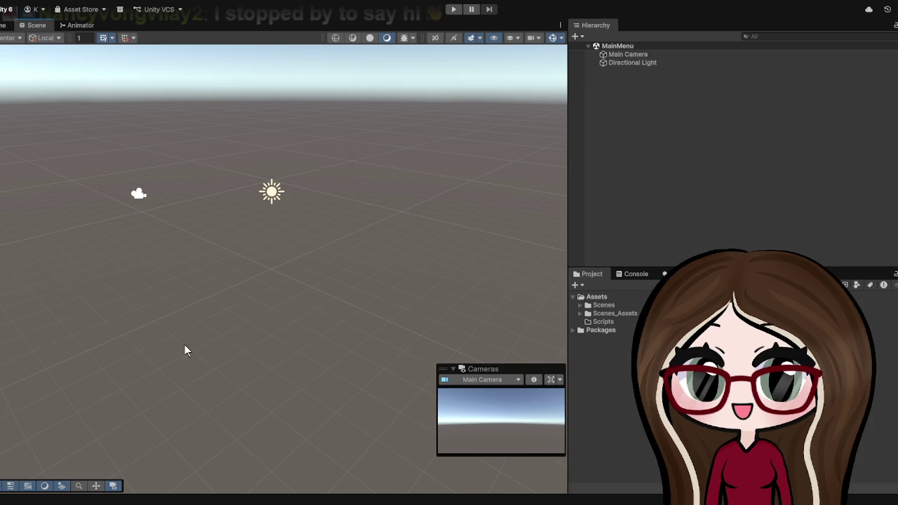
Expand Assets/Scenes, open SampleScene, then select the MainMenu scene and the Scenes folder.
click(580, 306)
click(626, 322)
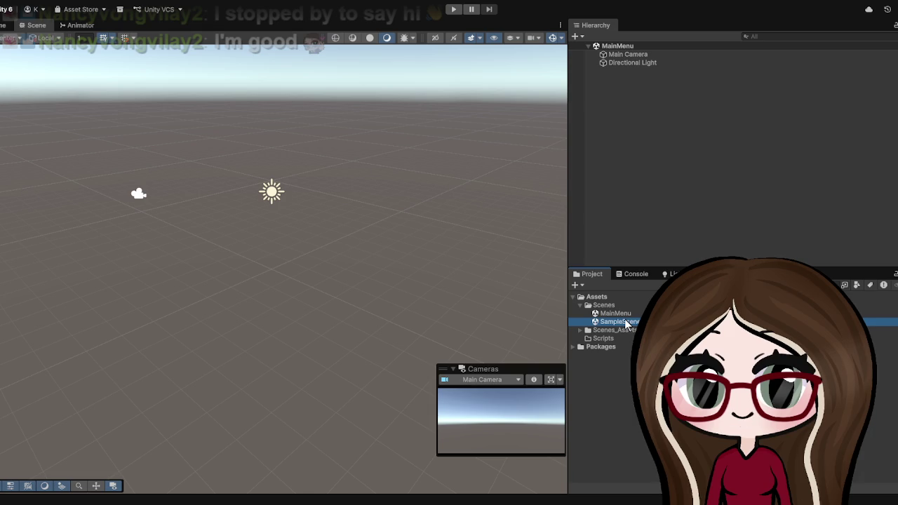
double_click(625, 322)
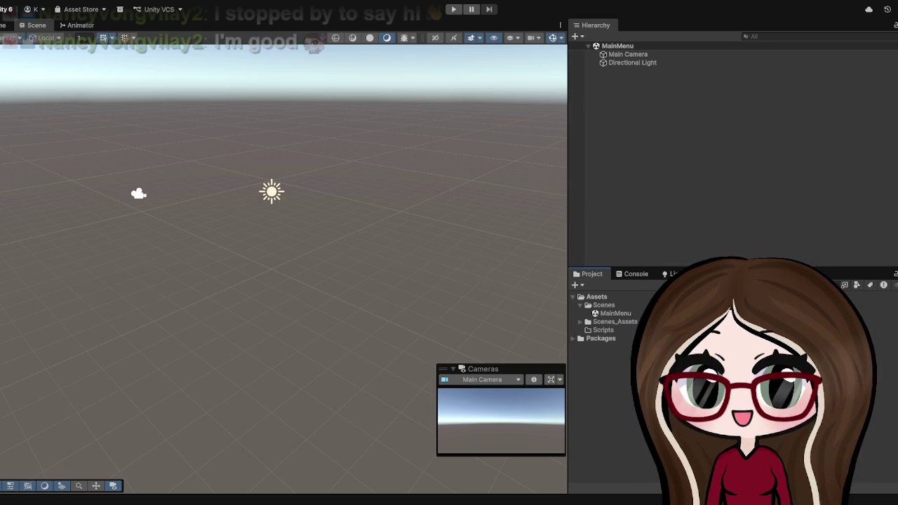
click(608, 313)
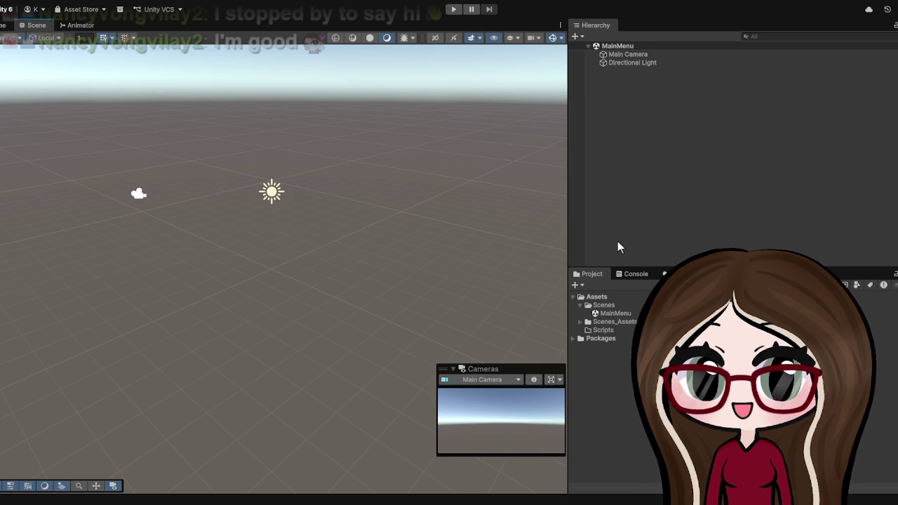
click(612, 303)
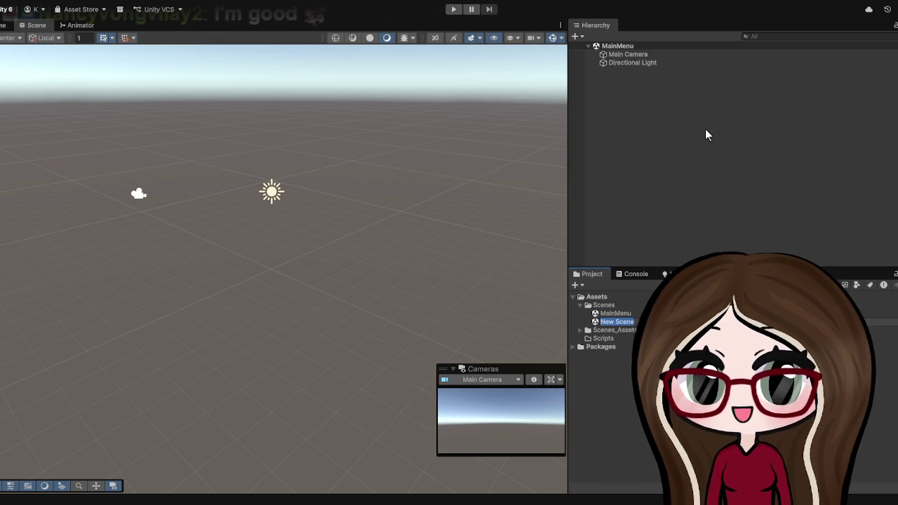
Name the new scene 'Loading' and select it among the scenes in the Scenes folder.
text(Loading)
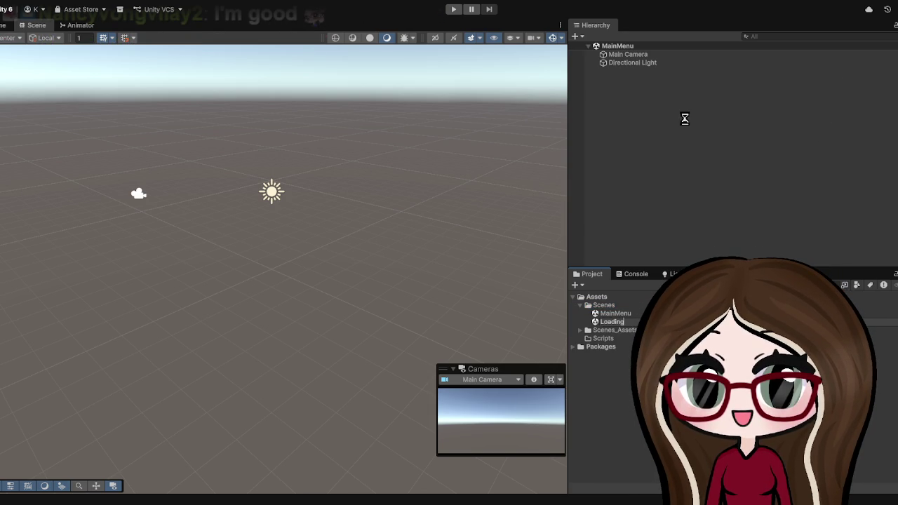
key(Return)
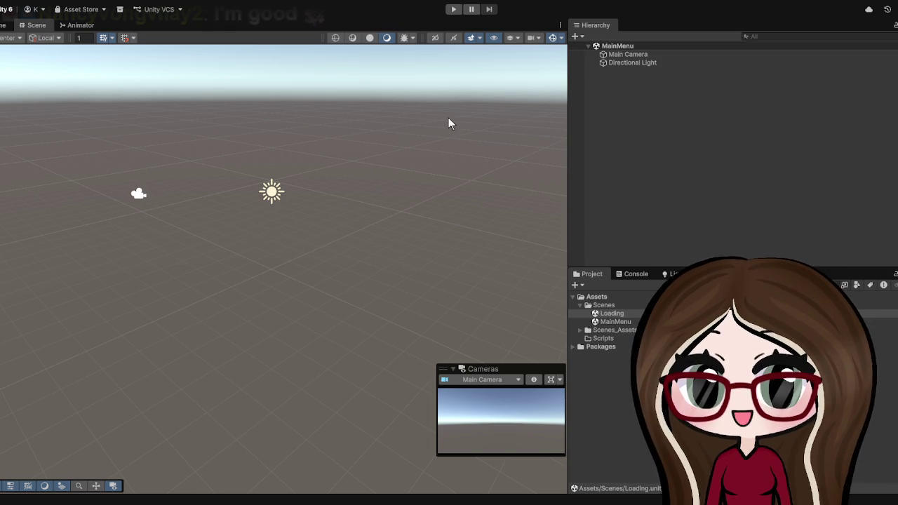
click(620, 314)
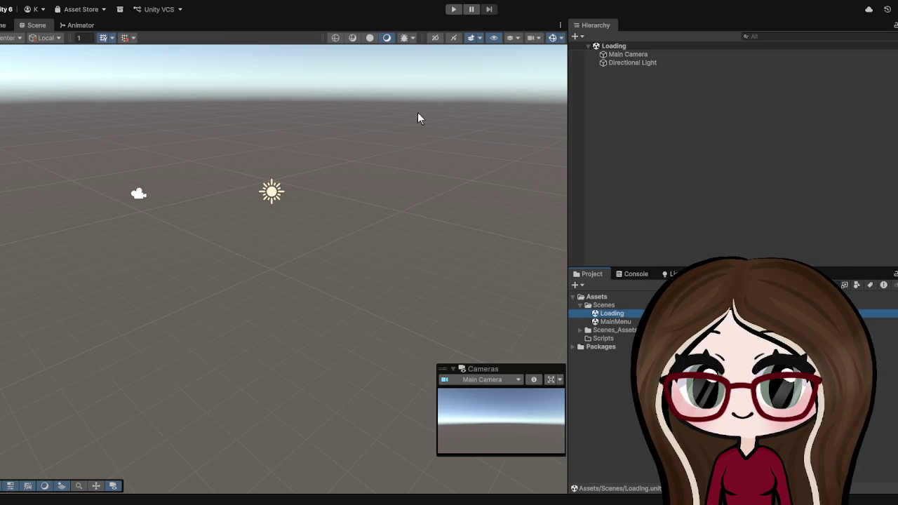
click(609, 321)
click(604, 305)
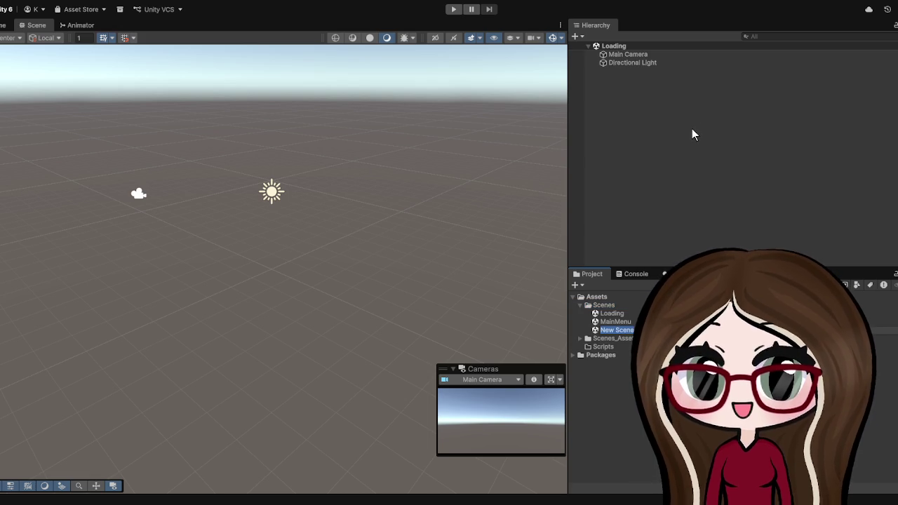
Name the second new scene 'Scene1' and open it, enlarging the Project file list.
text(Scene1)
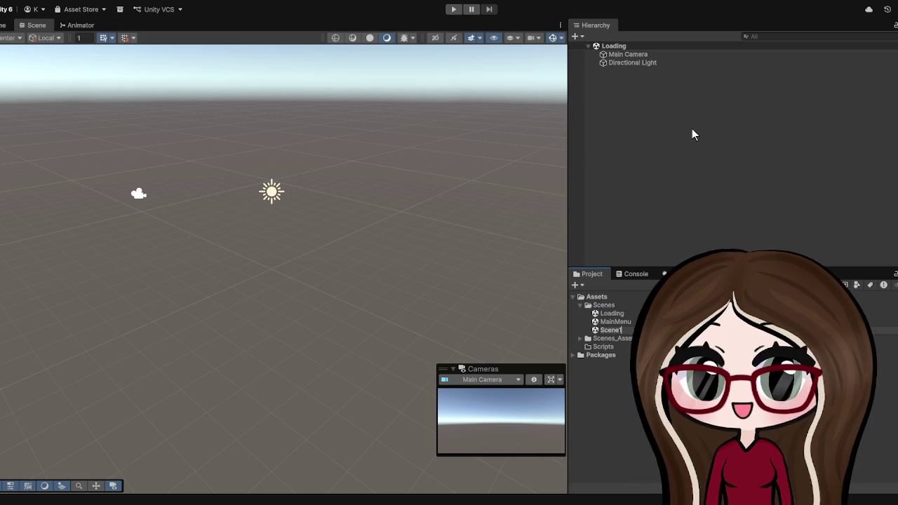
key(Return)
click(609, 330)
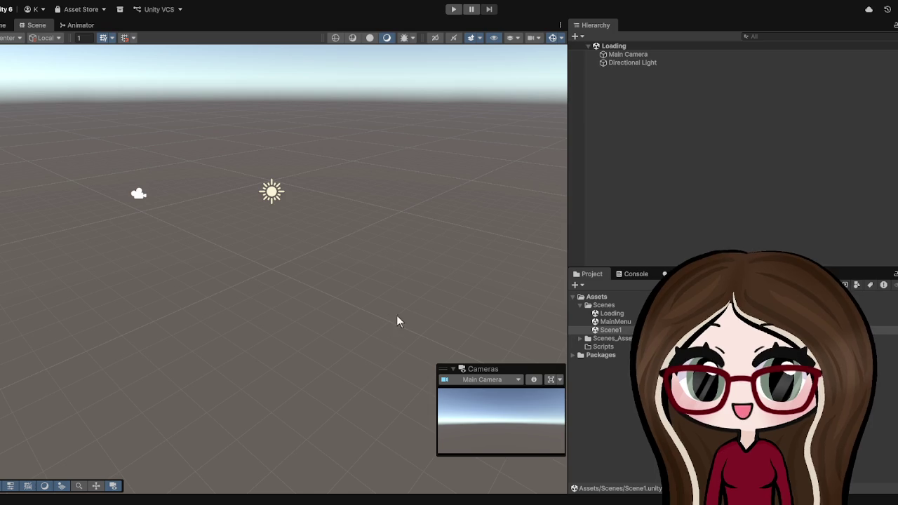
click(611, 329)
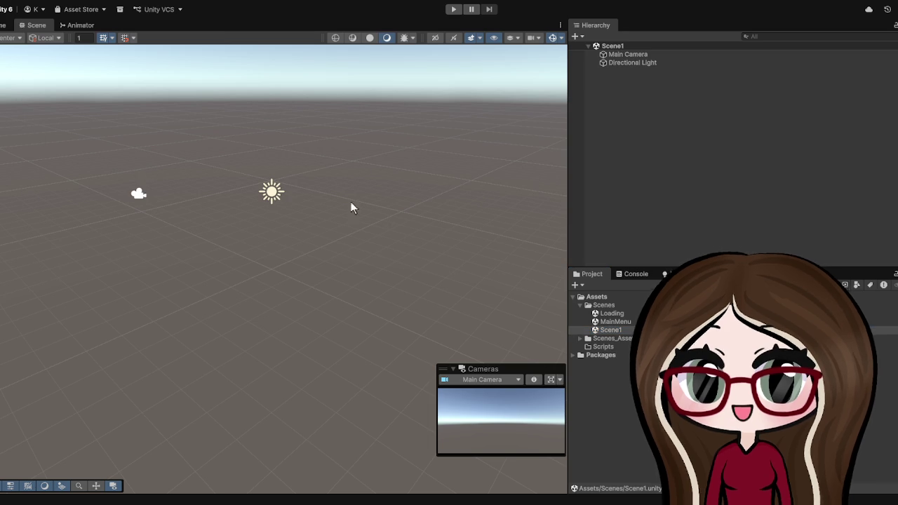
click(387, 227)
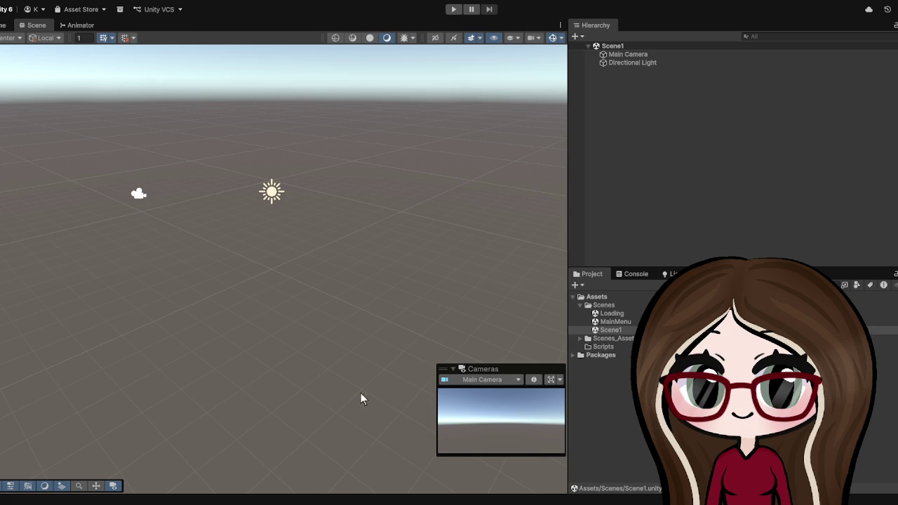
click(608, 478)
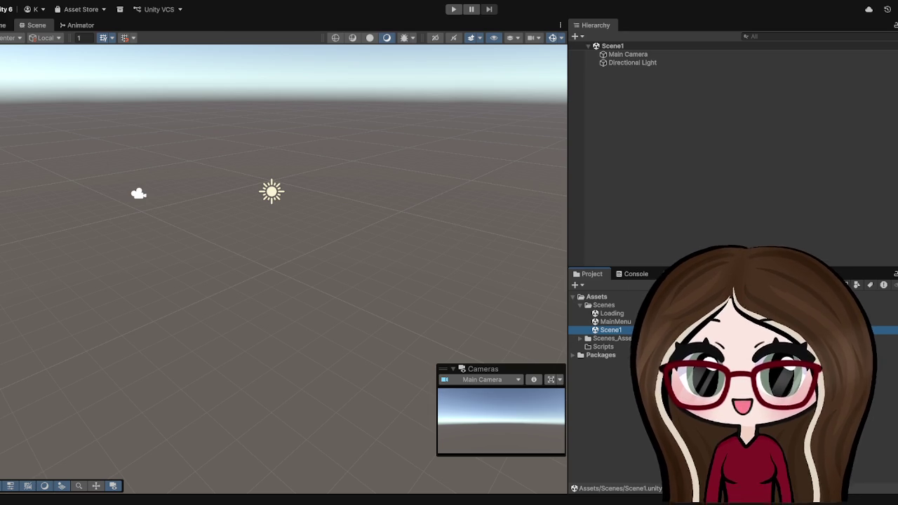
mouse_move(652, 268)
mouse_down()
mouse_move(652, 169)
mouse_move(631, 107)
mouse_move(617, 120)
mouse_up()
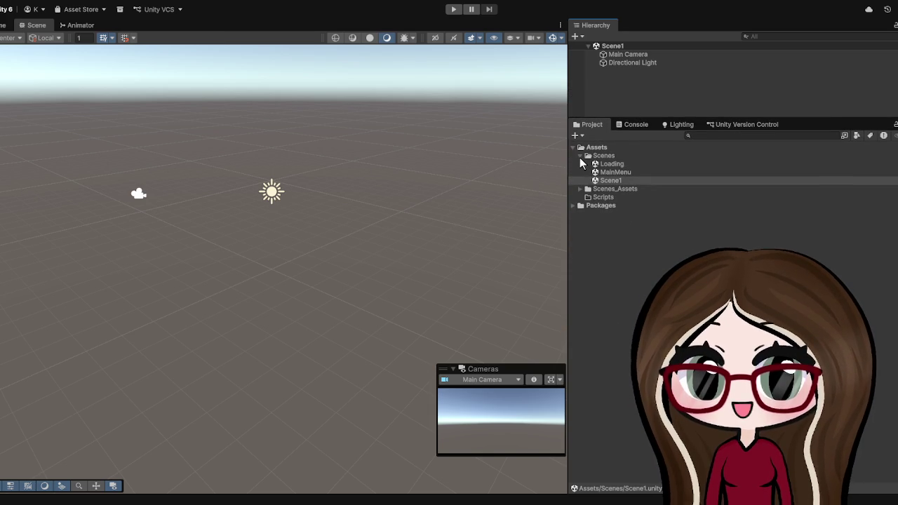
Collapse Scenes and create a new folder named MainMenu.
click(580, 156)
click(598, 173)
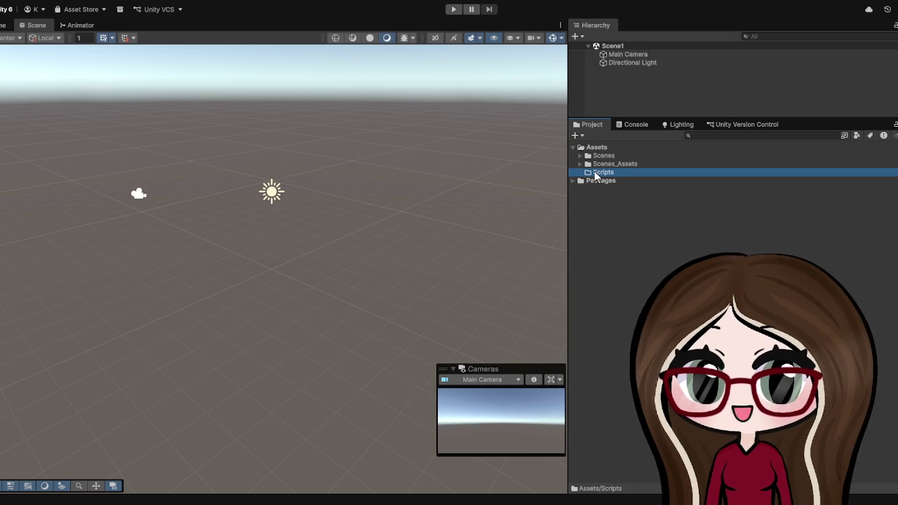
key(ctrl+shift+n)
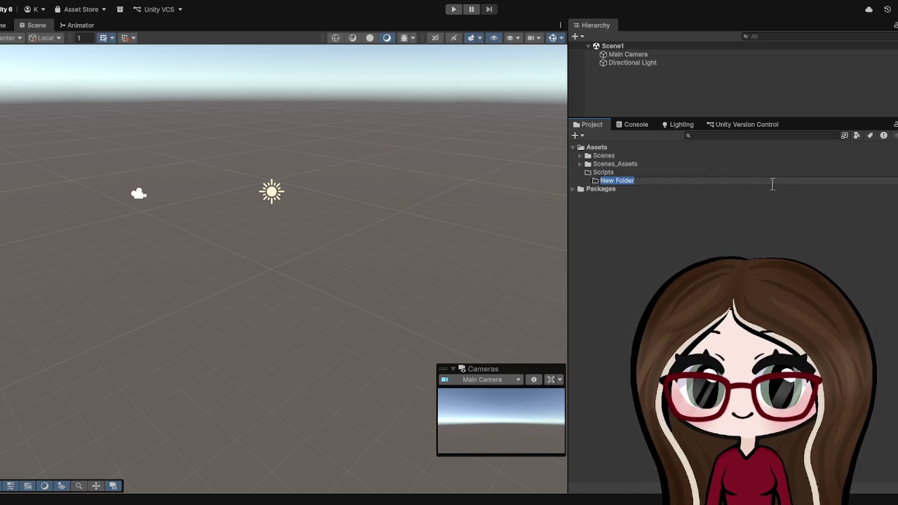
text(MainMenu)
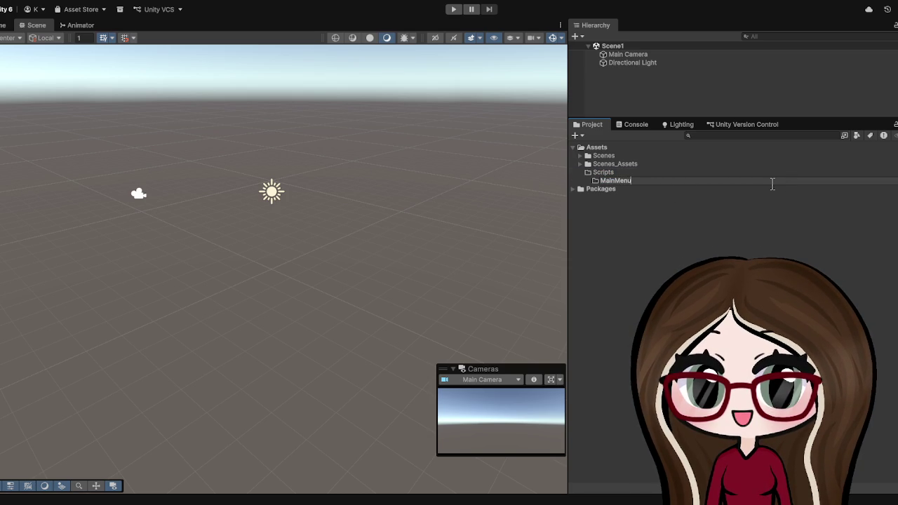
key(Return)
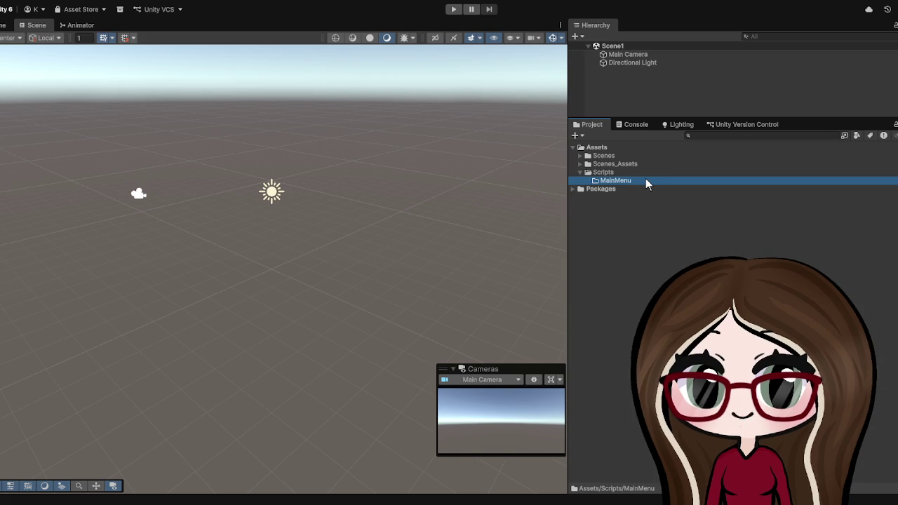
Create an Audio folder containing a Music subfolder.
click(613, 172)
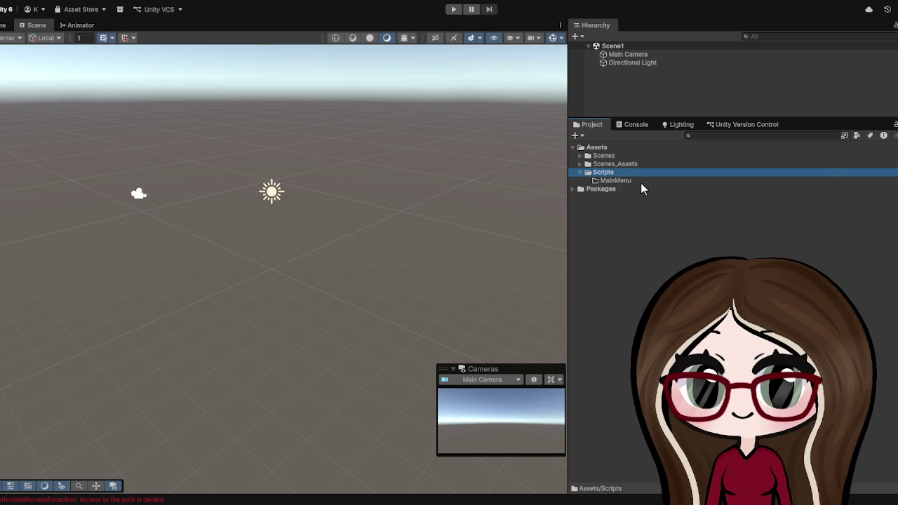
text(Audio)
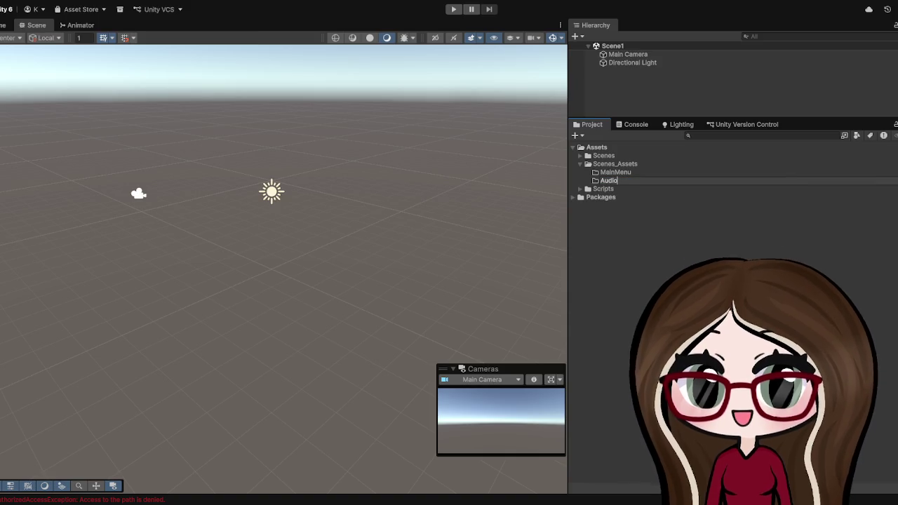
key(Return)
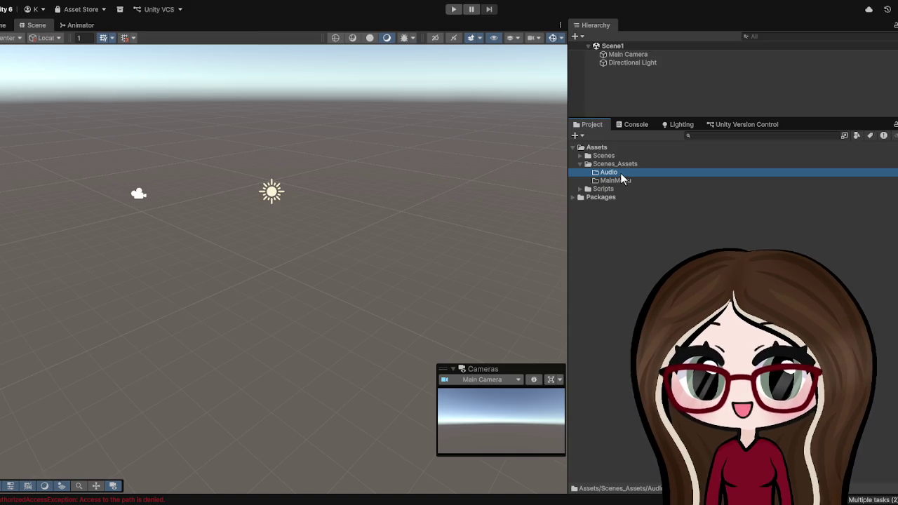
key(ctrl+shift+n)
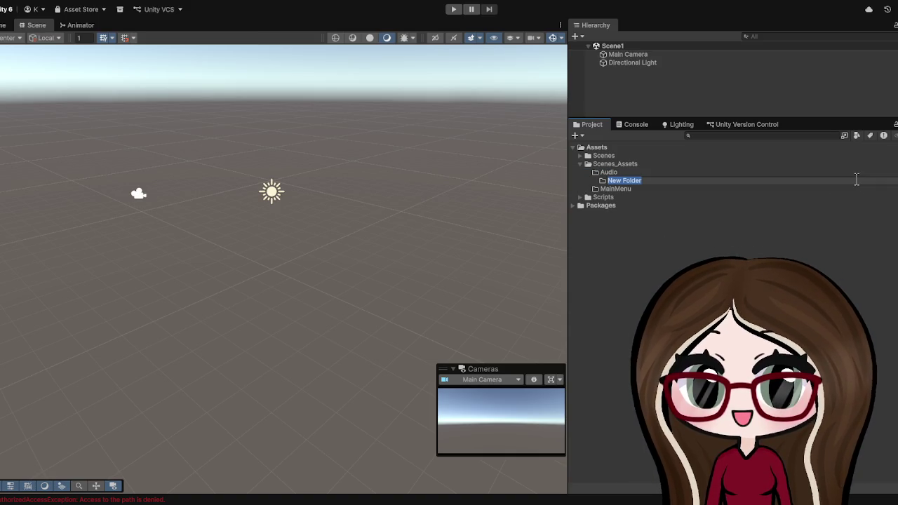
text(Music)
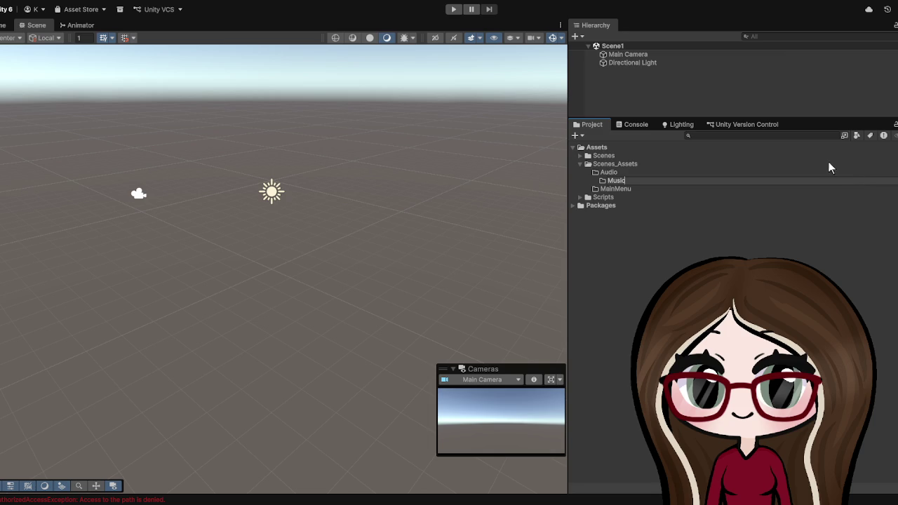
key(Return)
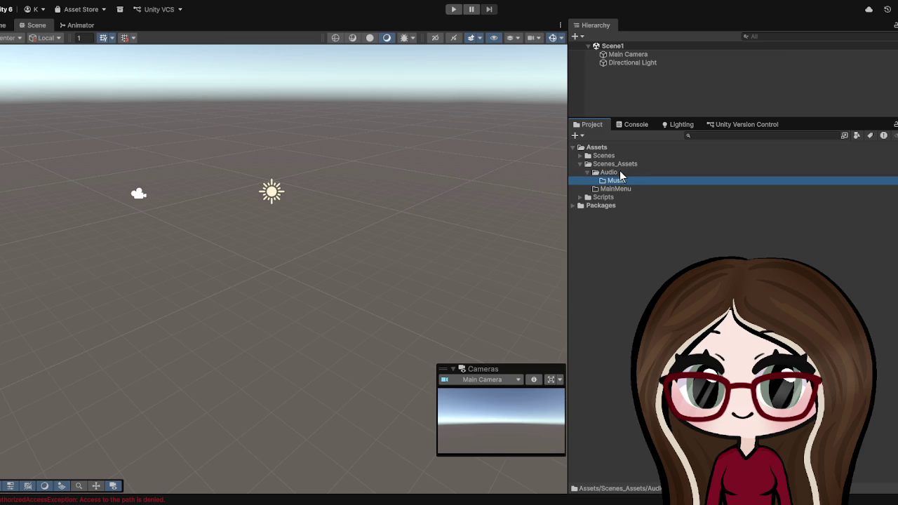
Add SFX and Mixers subfolders inside the Audio folder.
click(629, 173)
key(ctrl+shift+n)
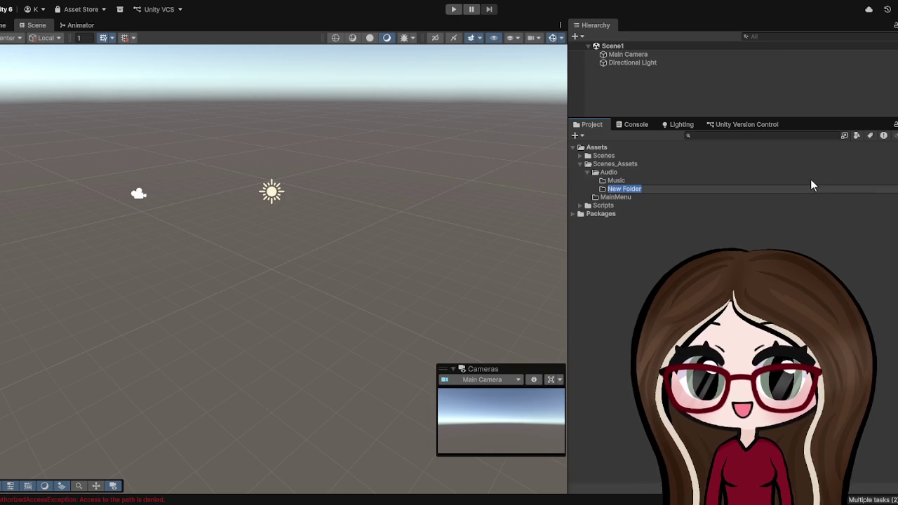
text(SFX)
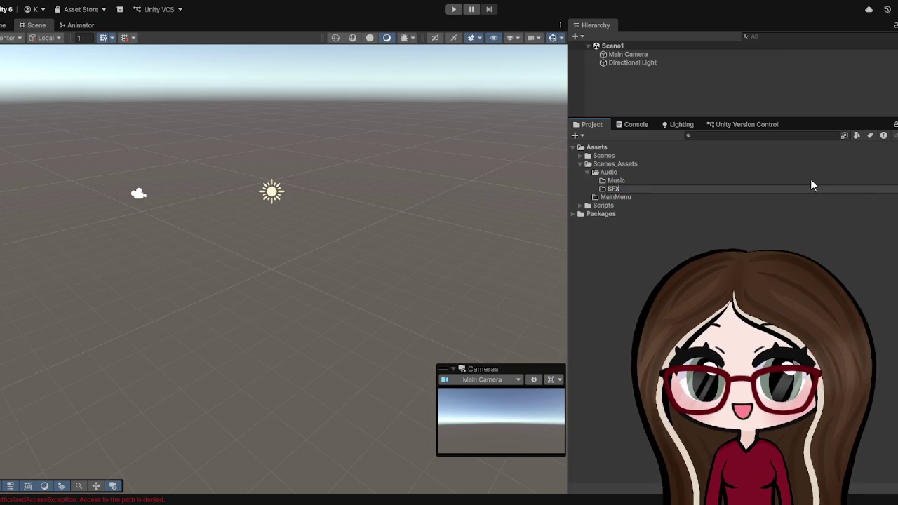
key(Return)
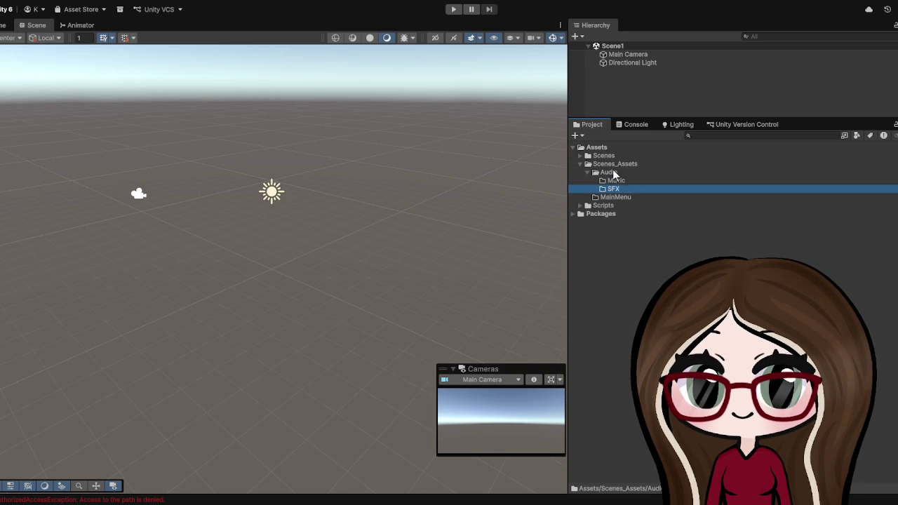
click(613, 172)
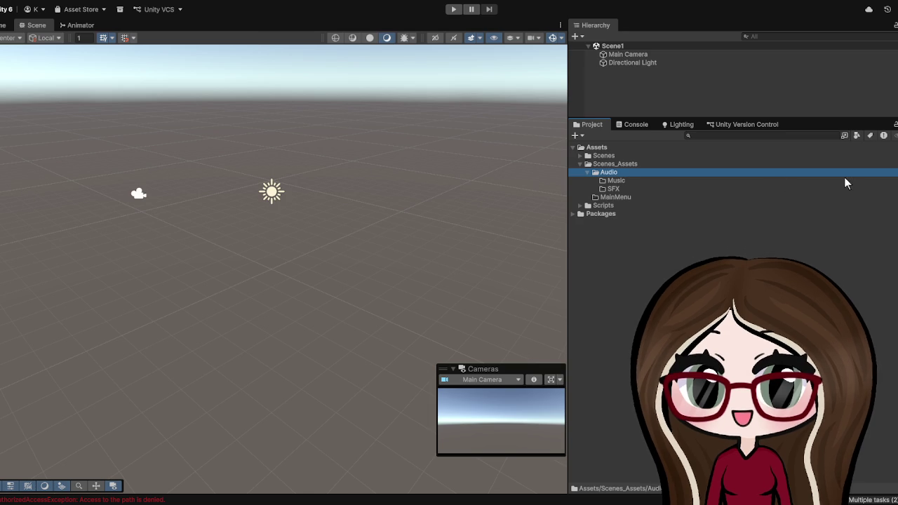
key(ctrl+shift+n)
text(Mixers)
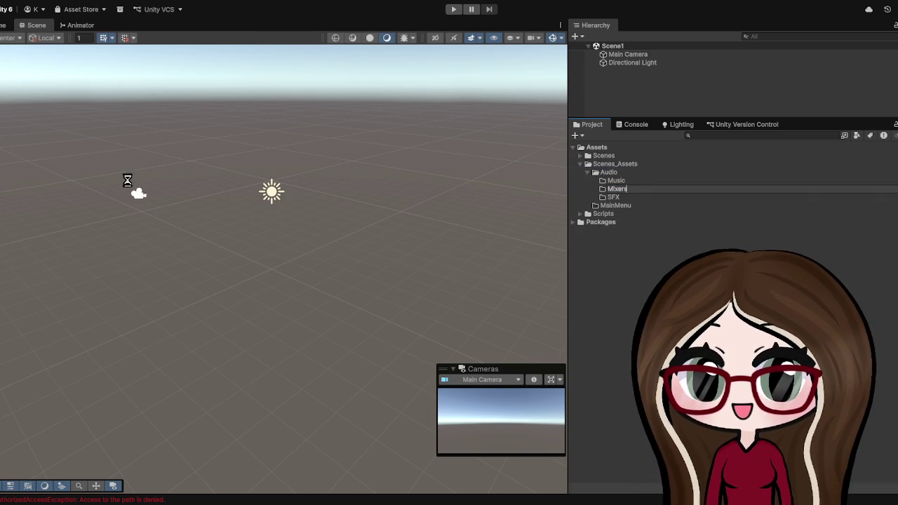
key(Return)
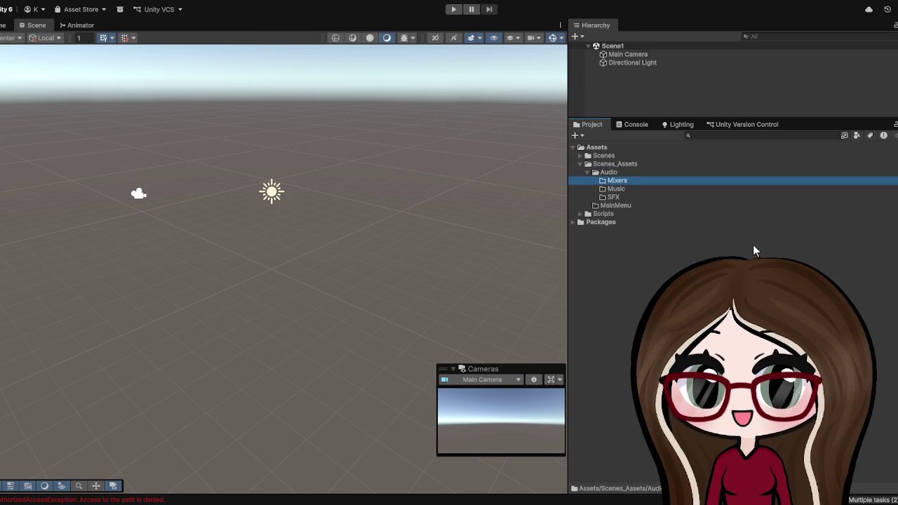
Collapse the Audio folder and select the Scenes_Assets folder.
click(587, 172)
click(587, 173)
click(587, 172)
click(587, 172)
click(587, 172)
click(587, 173)
click(587, 172)
click(595, 165)
click(586, 172)
click(584, 171)
click(595, 163)
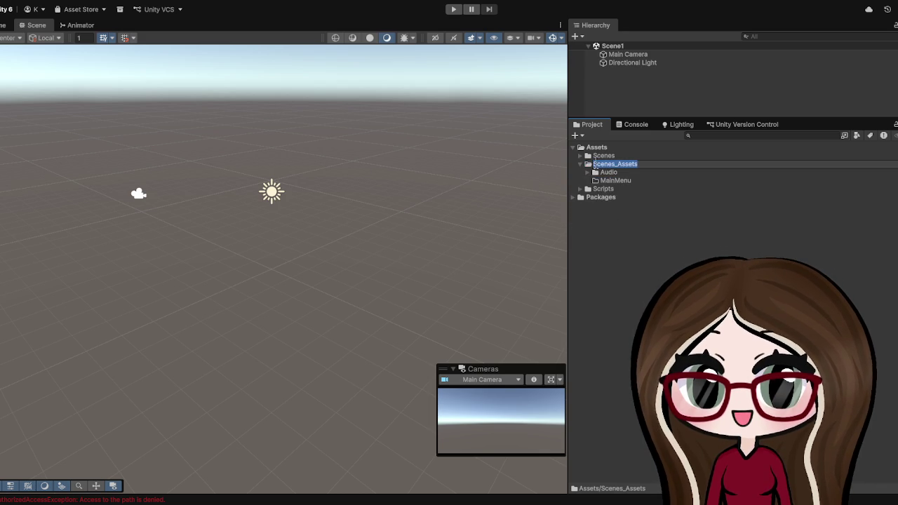
click(607, 275)
click(595, 165)
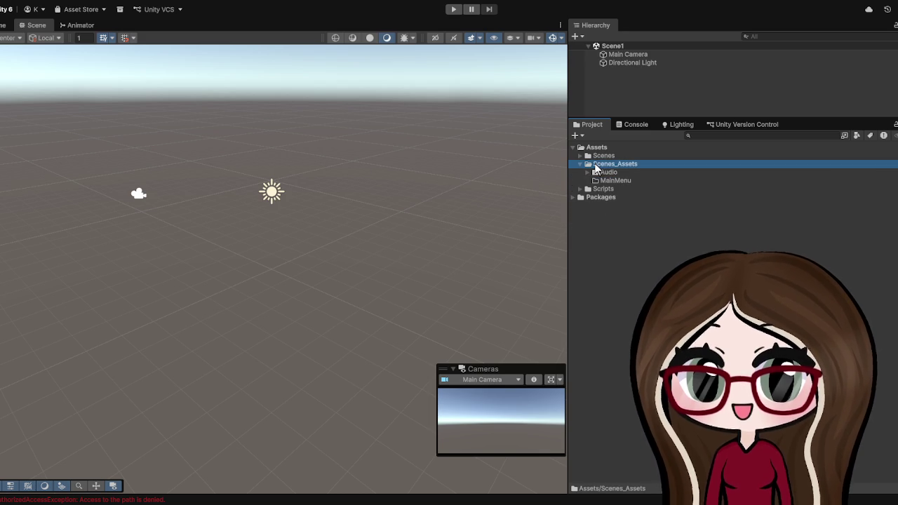
Create an Art folder in Scenes_Assets with a Menu subfolder inside it.
key(ctrl+shift+n)
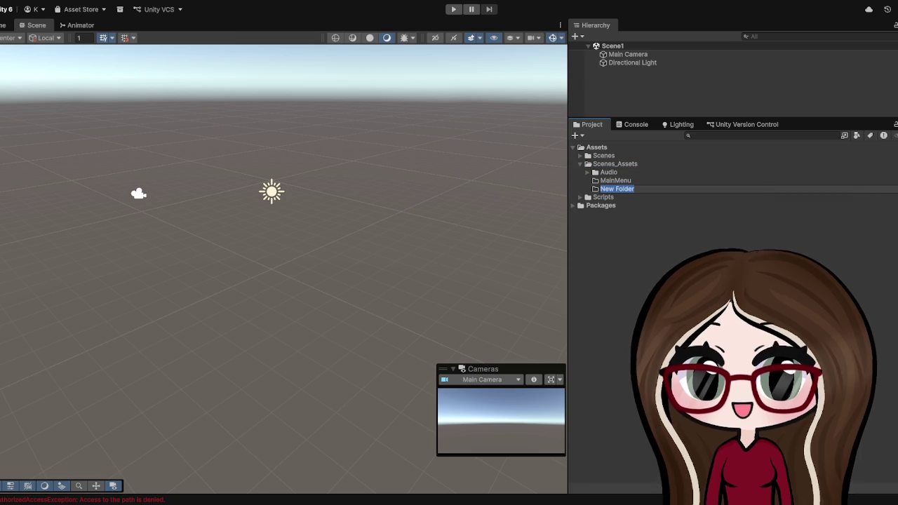
text(Art)
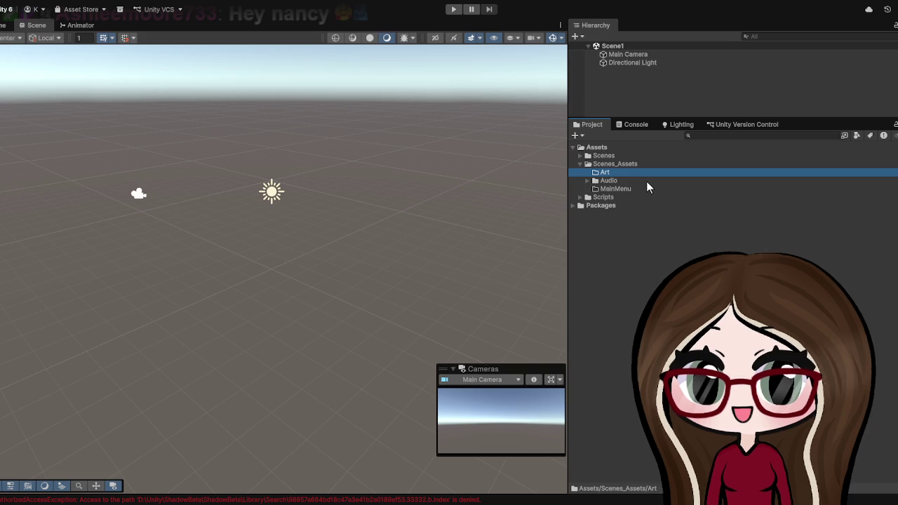
key(ctrl+shift+n)
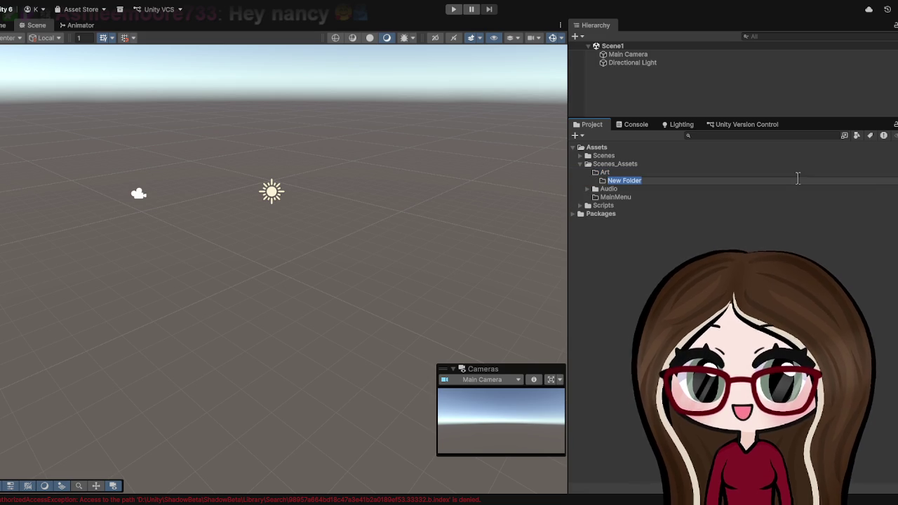
text(Menu)
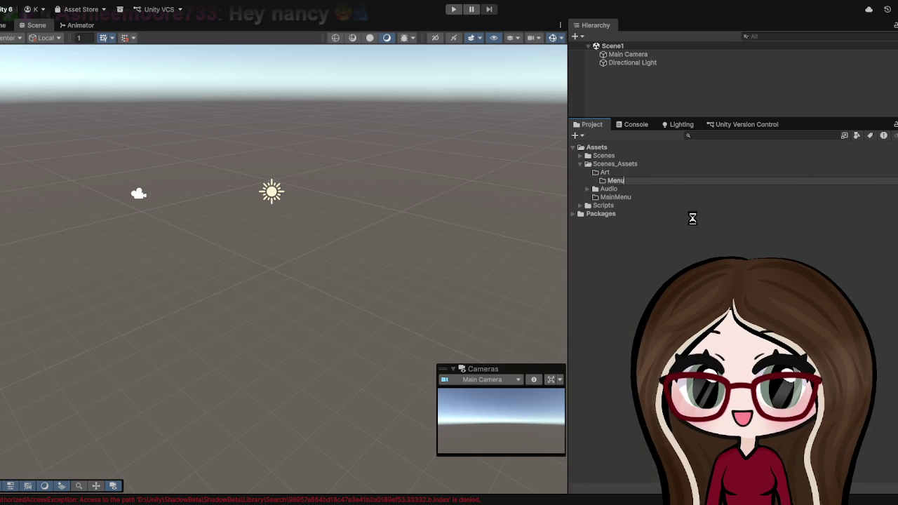
key(Return)
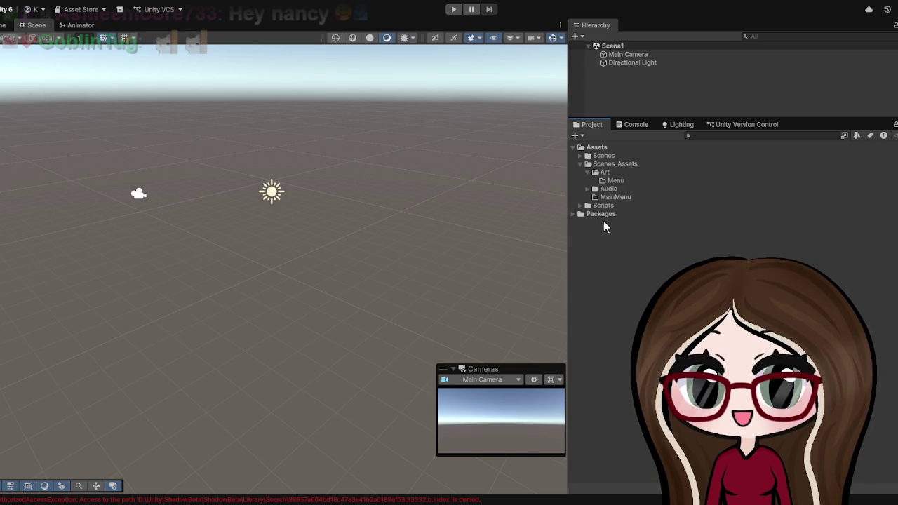
click(612, 174)
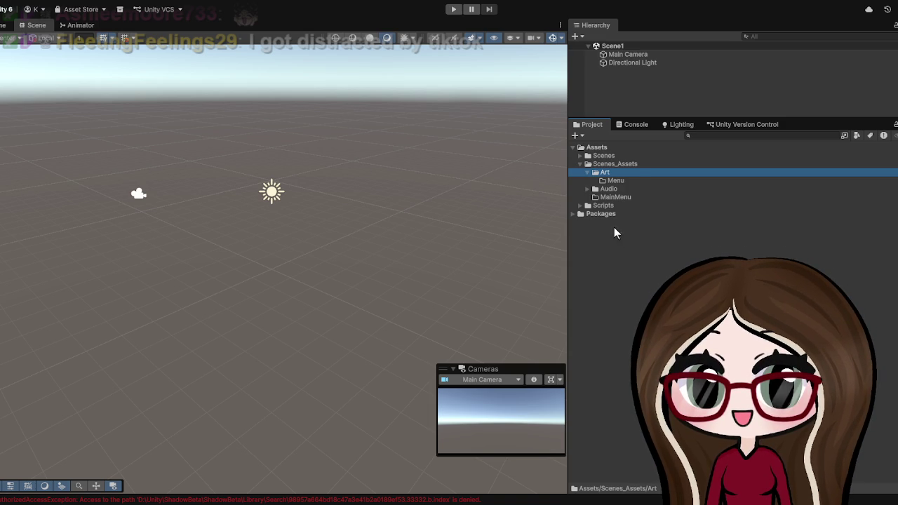
Inside Art/Menu, create three folders named Previews, Title and BookPopUp.
click(618, 180)
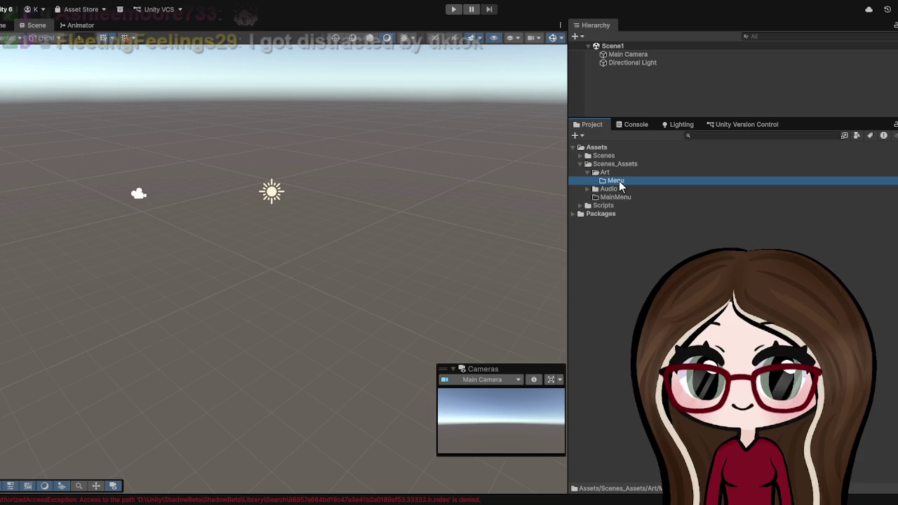
key(ctrl+shift+n)
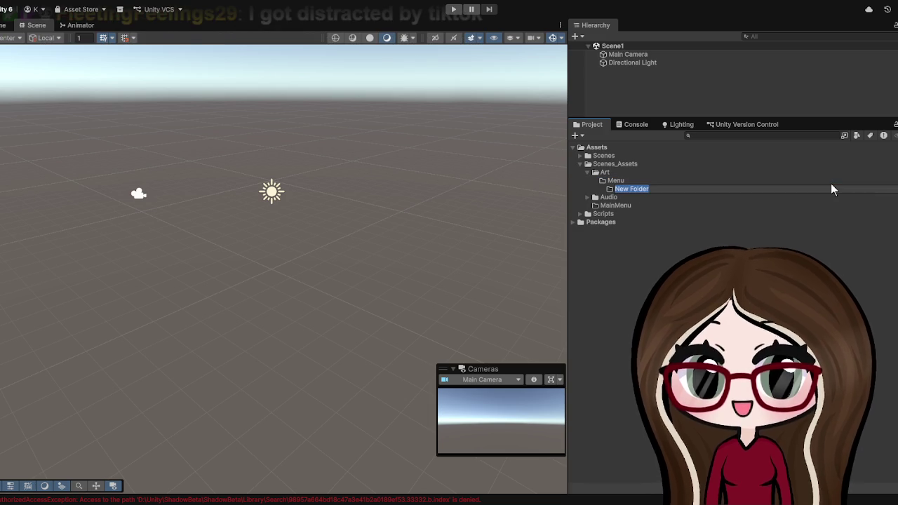
text(Previews)
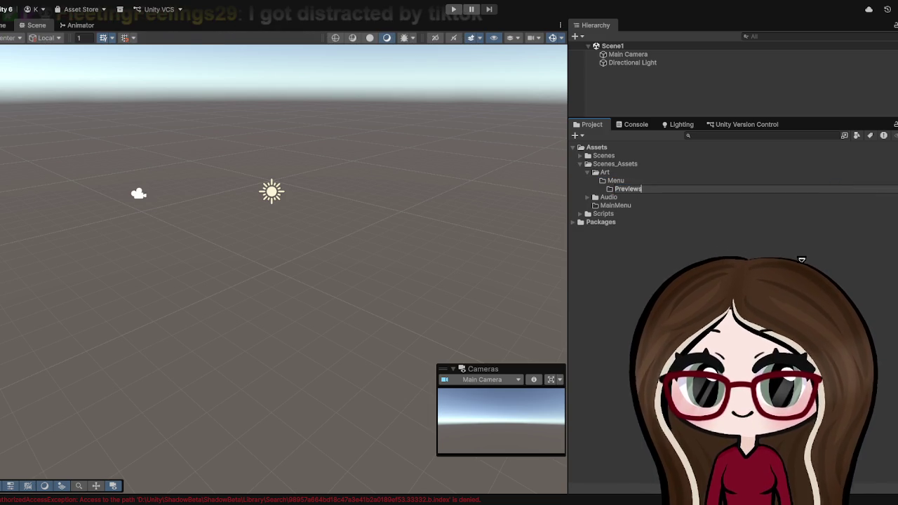
key(Return)
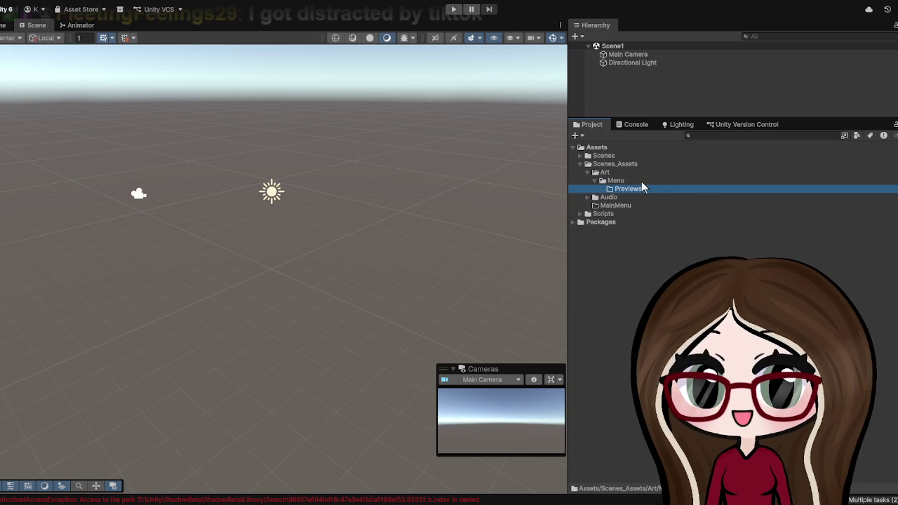
click(630, 182)
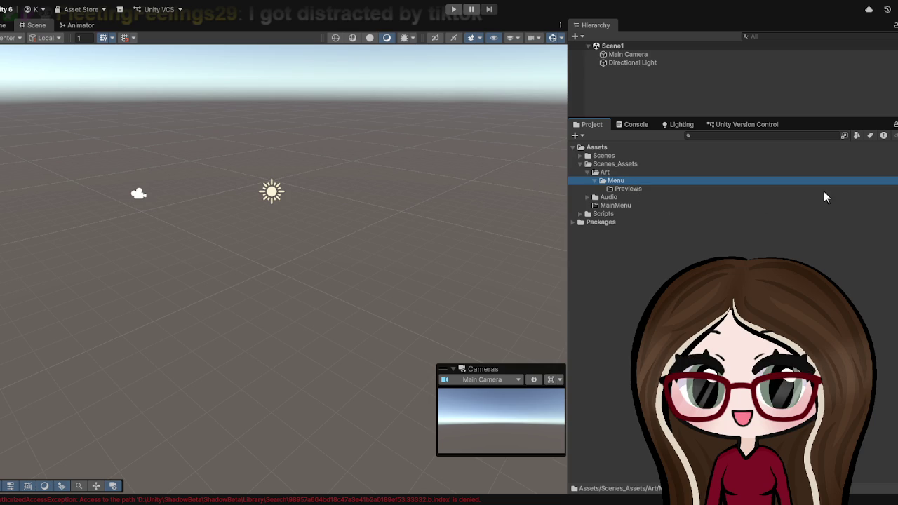
key(ctrl+shift+n)
text(Title)
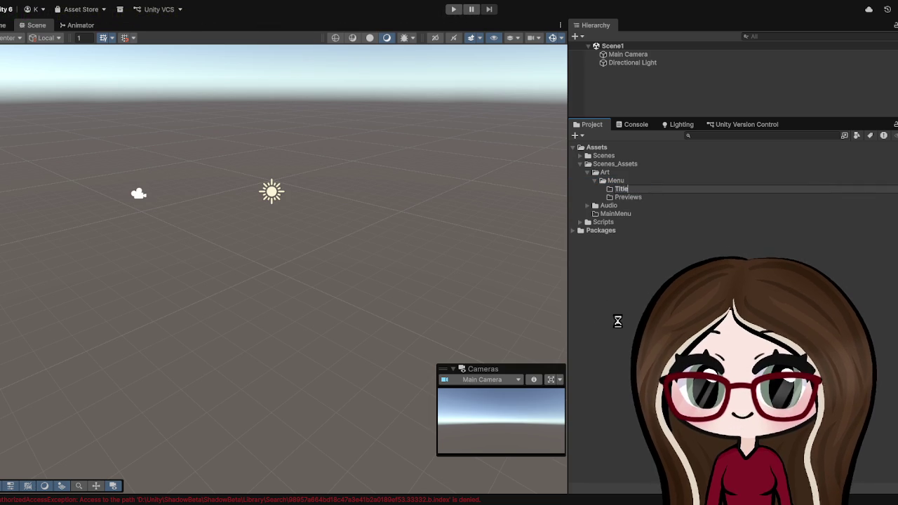
key(Return)
click(612, 173)
click(608, 181)
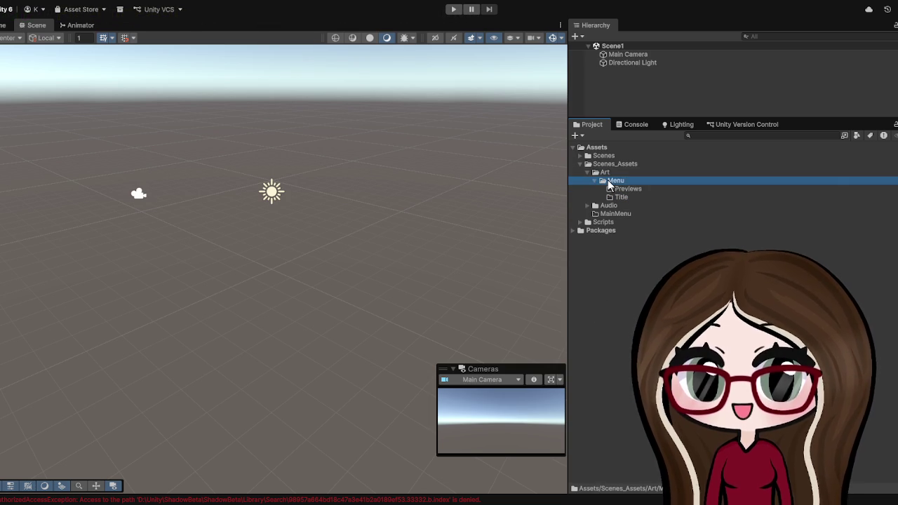
key(ctrl+shift+n)
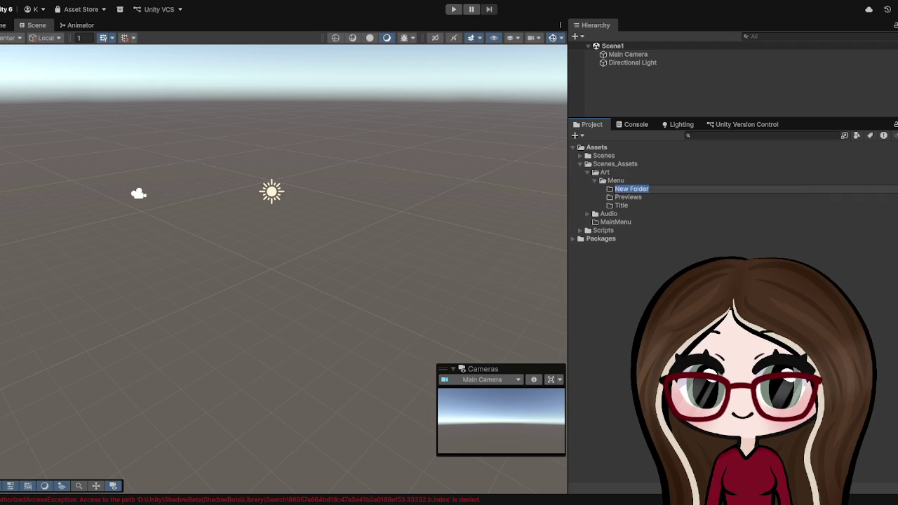
text(Book)
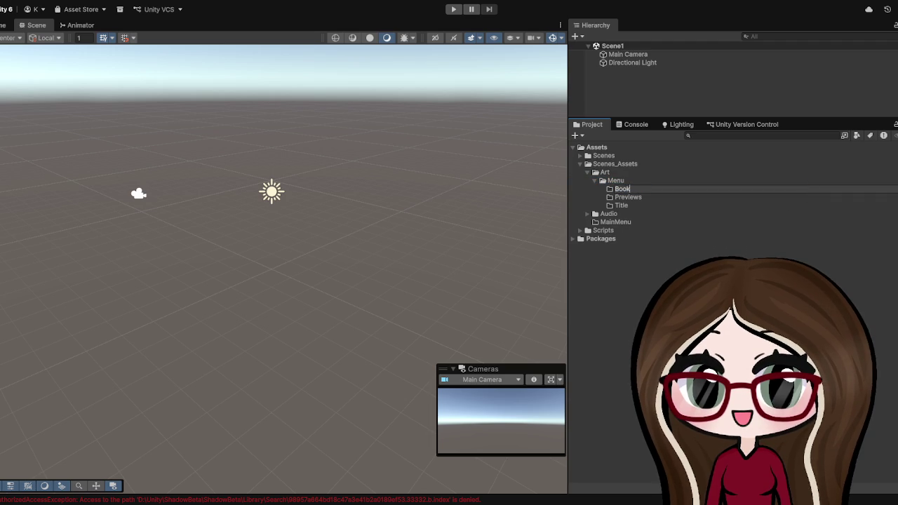
text(PopUp)
key(Return)
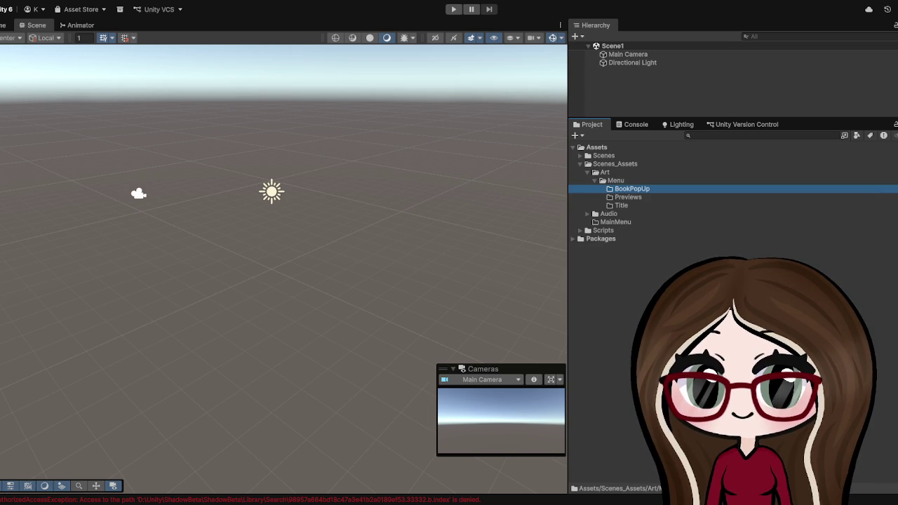
Add an empty GameObject to the Scene1 Hierarchy and name it MainMenuSystems.
click(618, 87)
key(ctrl+shift+n)
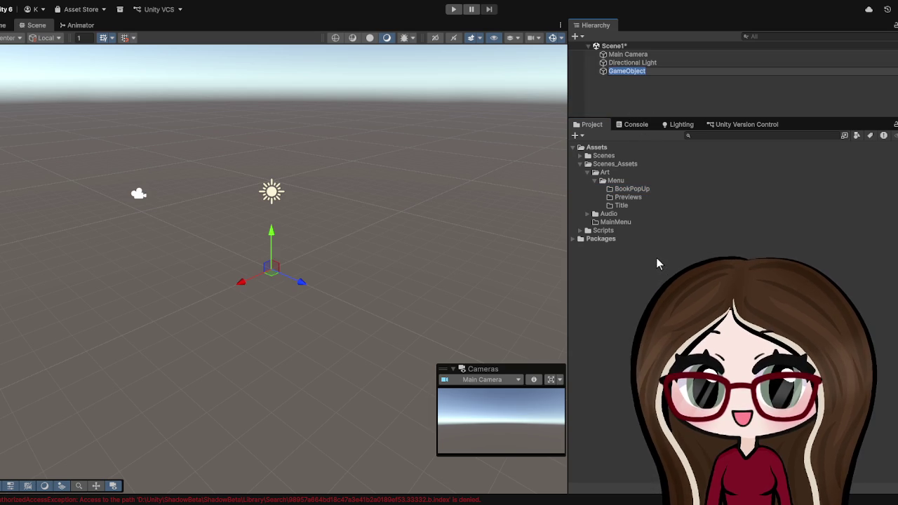
text(Main)
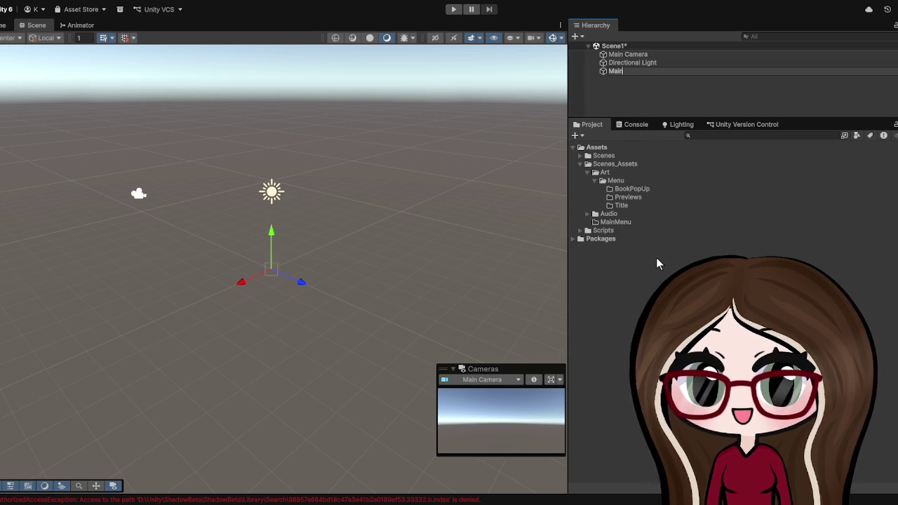
text(MenuSystems)
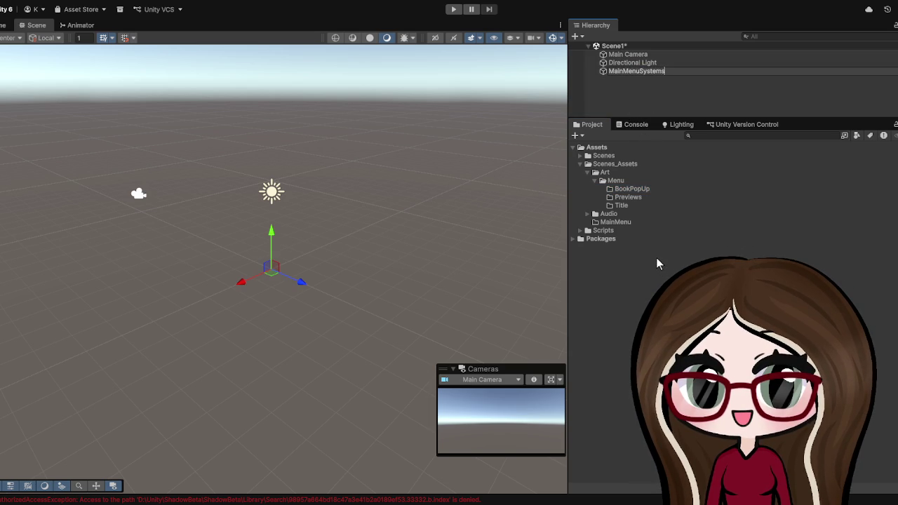
click(648, 96)
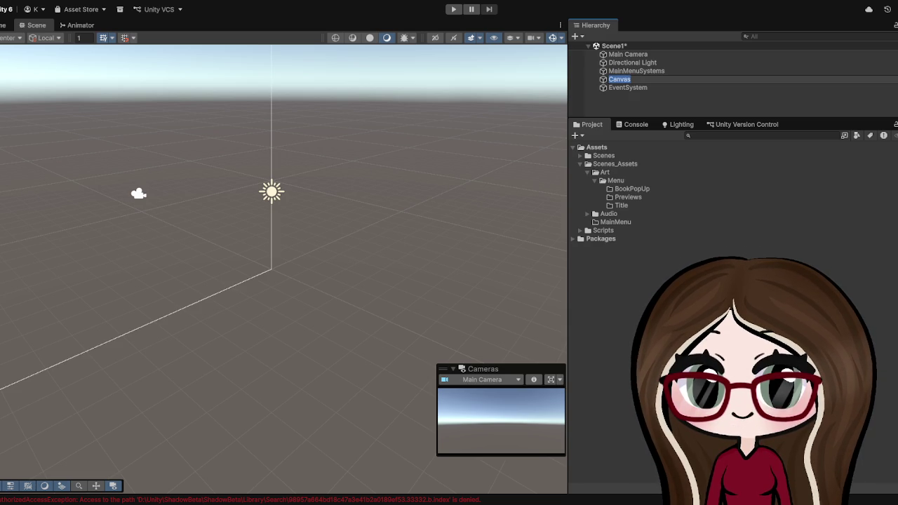
Rename the Canvas to PrimaryCanvas and set its UI Scale Mode to Scale With Screen Size.
text(Pl)
text(aryCanvas)
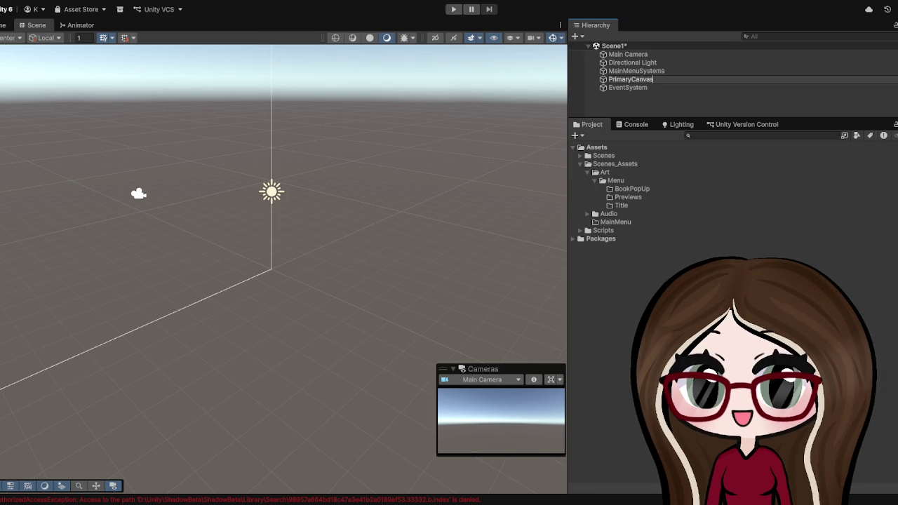
click(709, 80)
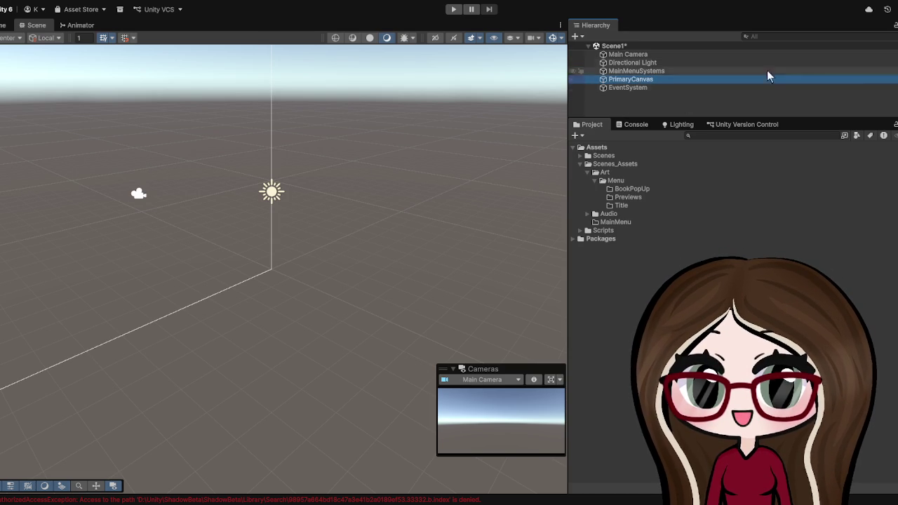
mouse_move(568, 82)
mouse_down()
mouse_move(361, 101)
mouse_move(194, 100)
mouse_up()
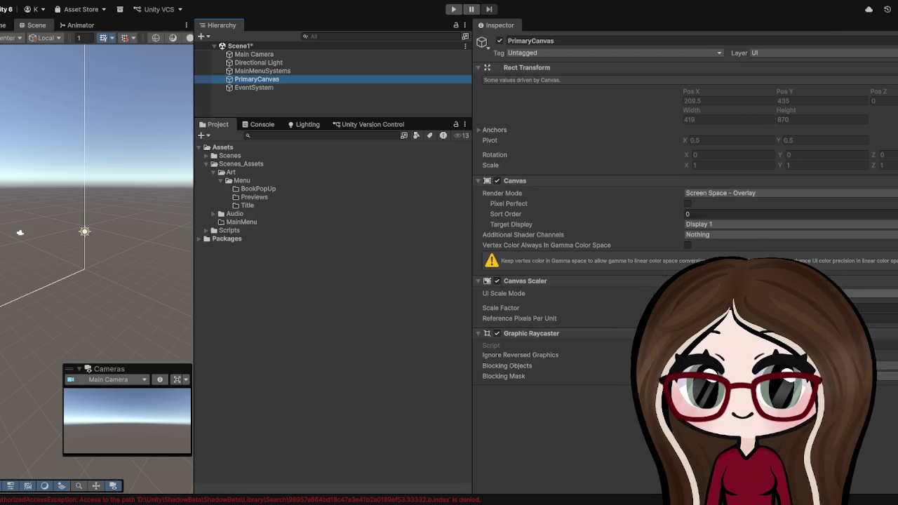
click(757, 306)
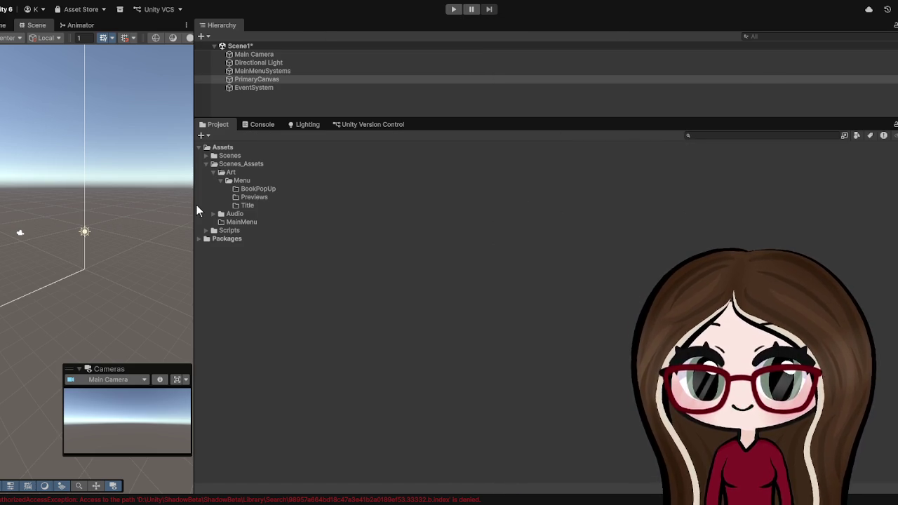
drag(194, 203, 408, 203)
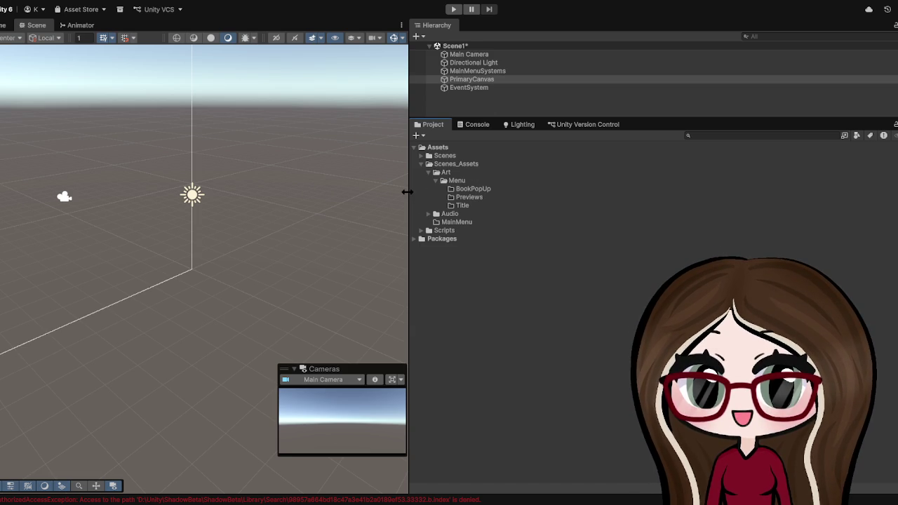
Resize the panels so a wide Scene view sits beside Hierarchy, Project and the PrimaryCanvas Inspector.
drag(406, 192, 220, 204)
drag(896, 207, 607, 207)
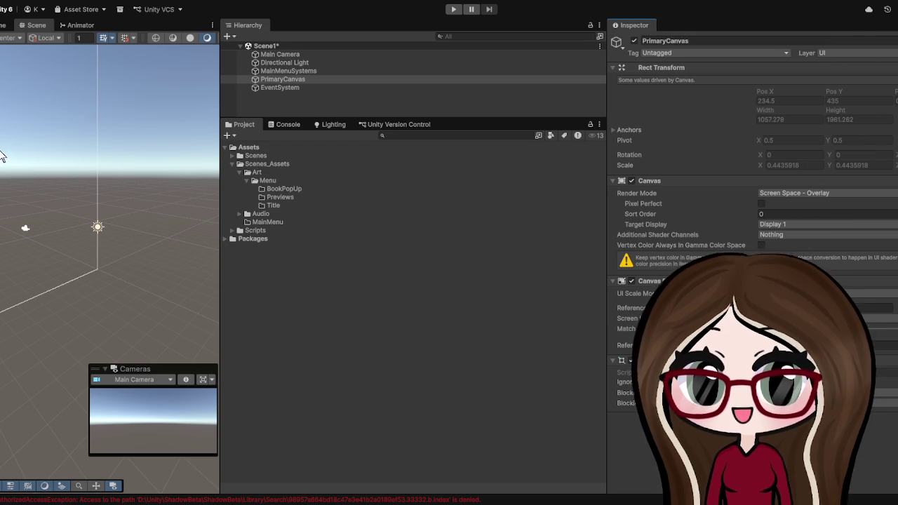
mouse_move(607, 186)
mouse_down()
mouse_move(889, 231)
mouse_move(847, 250)
mouse_up()
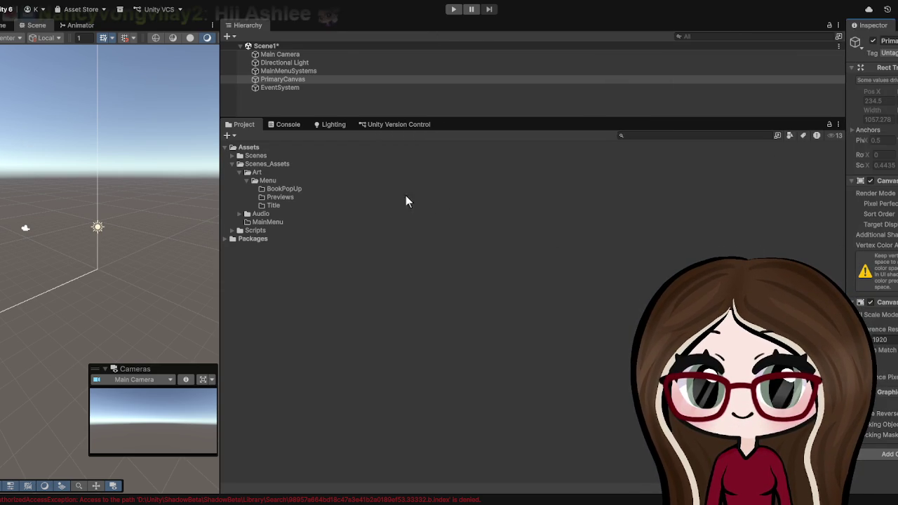
drag(220, 180, 463, 216)
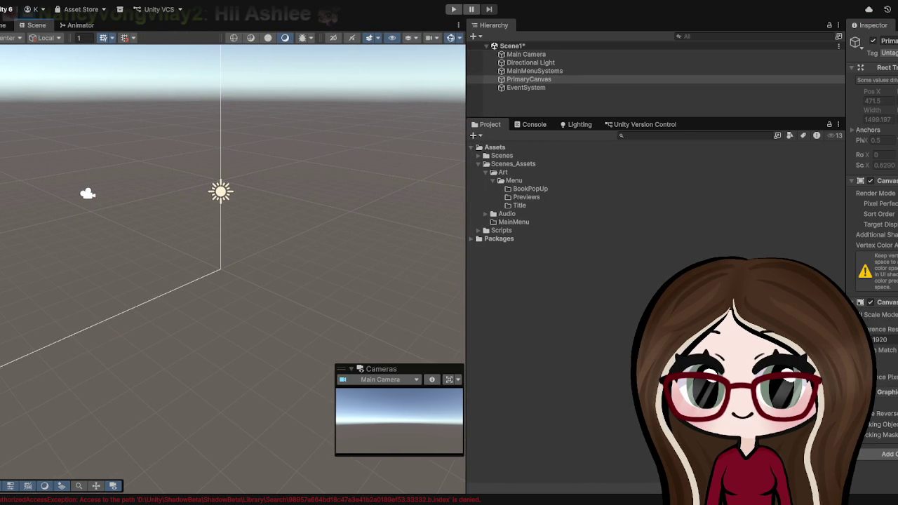
drag(844, 164, 707, 165)
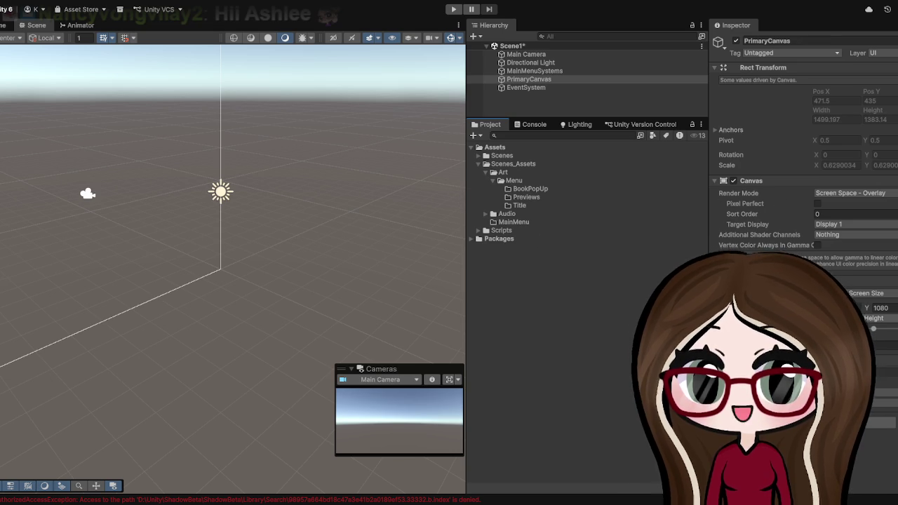
Check MainMenuSystems, reselect PrimaryCanvas and create an empty child GameObject under it.
click(589, 385)
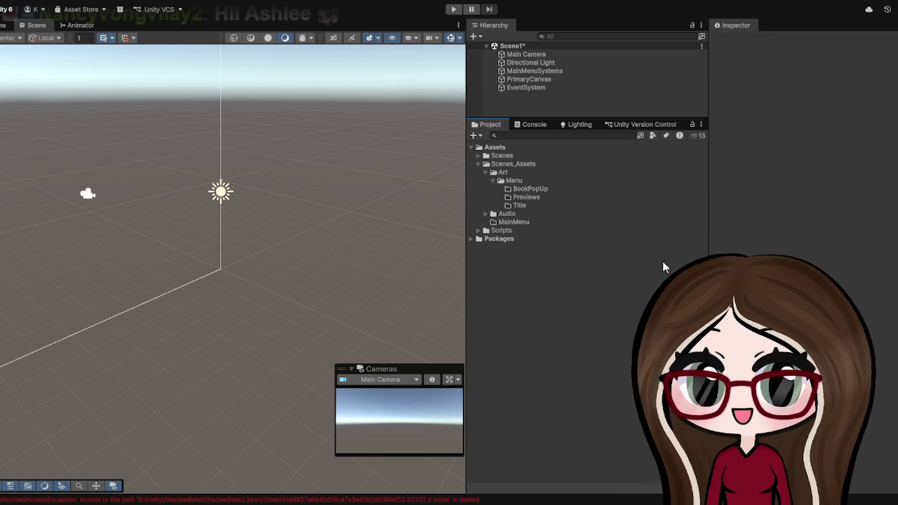
click(545, 82)
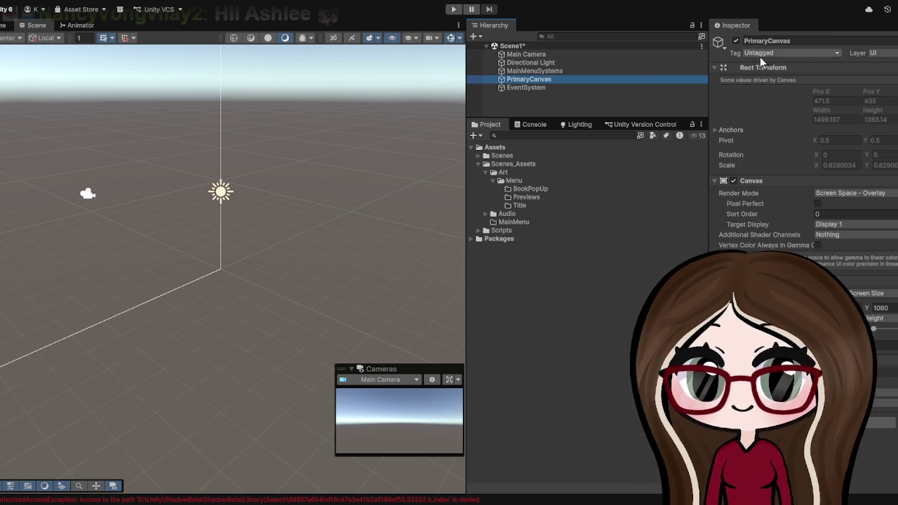
click(554, 72)
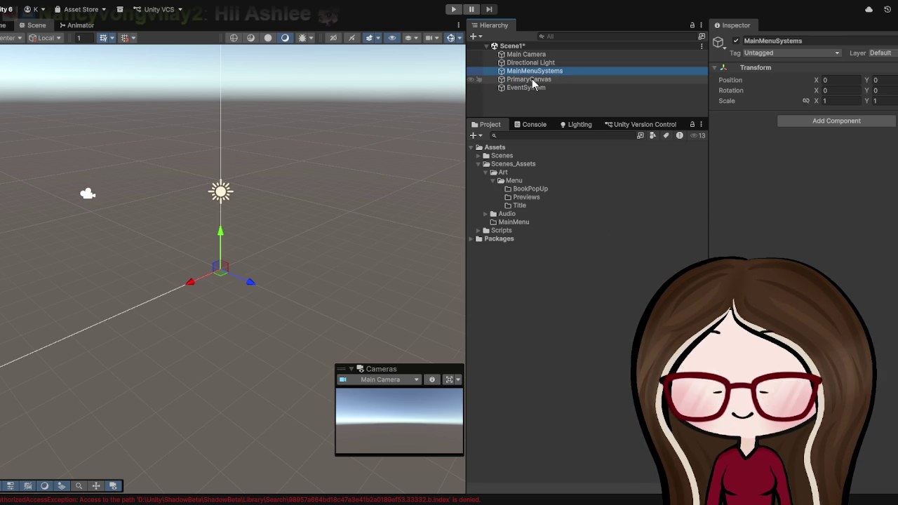
click(523, 82)
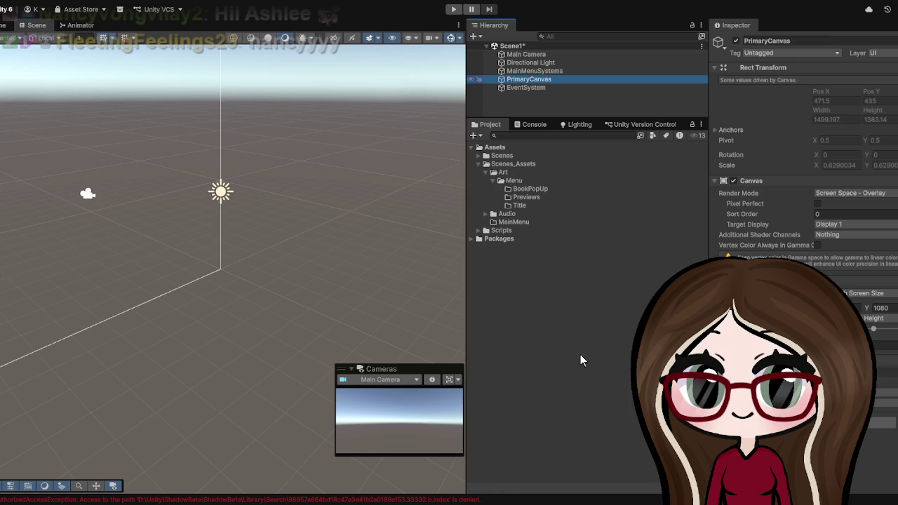
key(alt+shift+n)
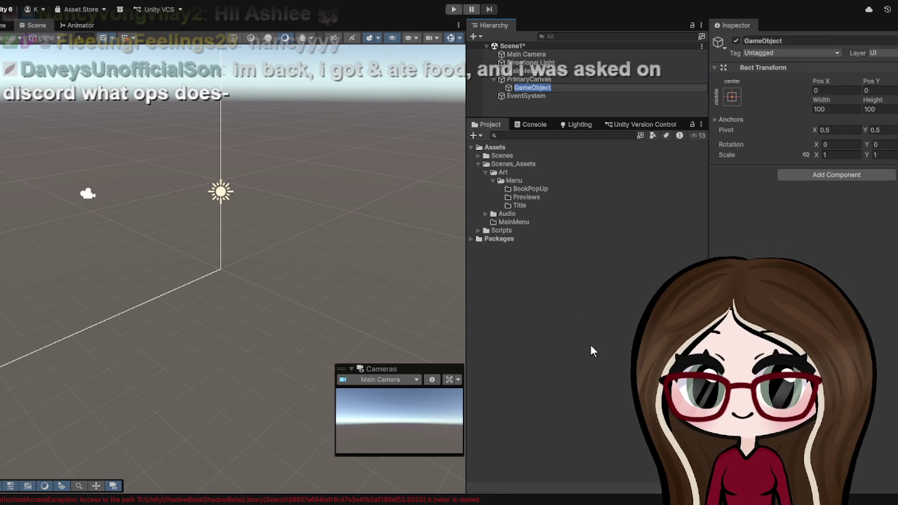
Rename the PrimaryCanvas child to MenuRoot, then reselect it to view its Rect Transform.
text(Menu)
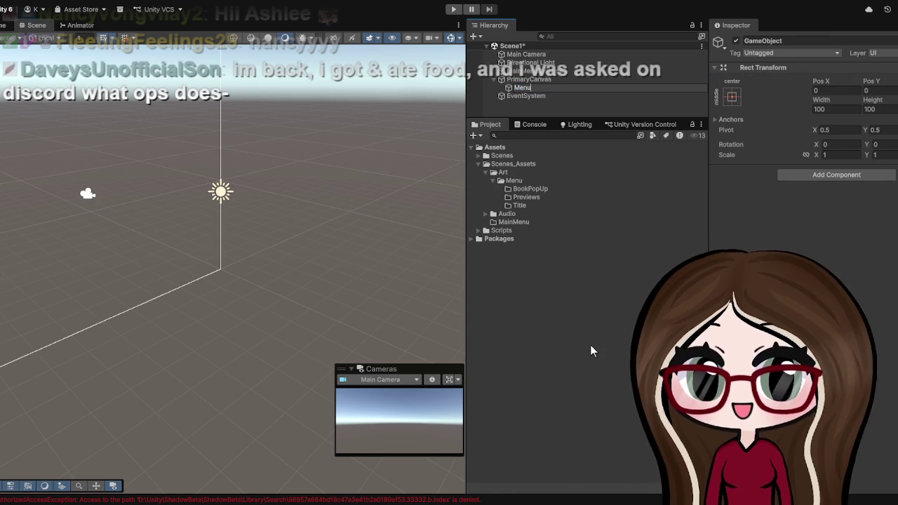
text(Root)
key(Return)
click(590, 345)
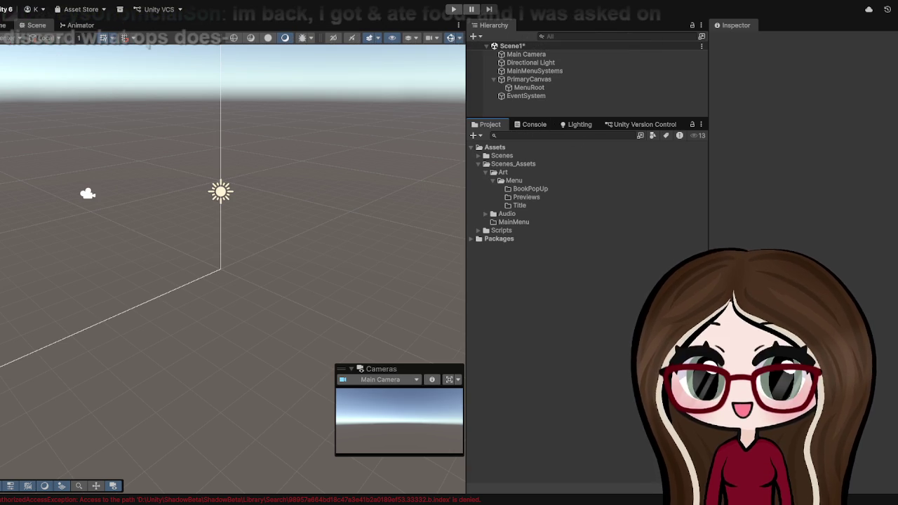
click(551, 87)
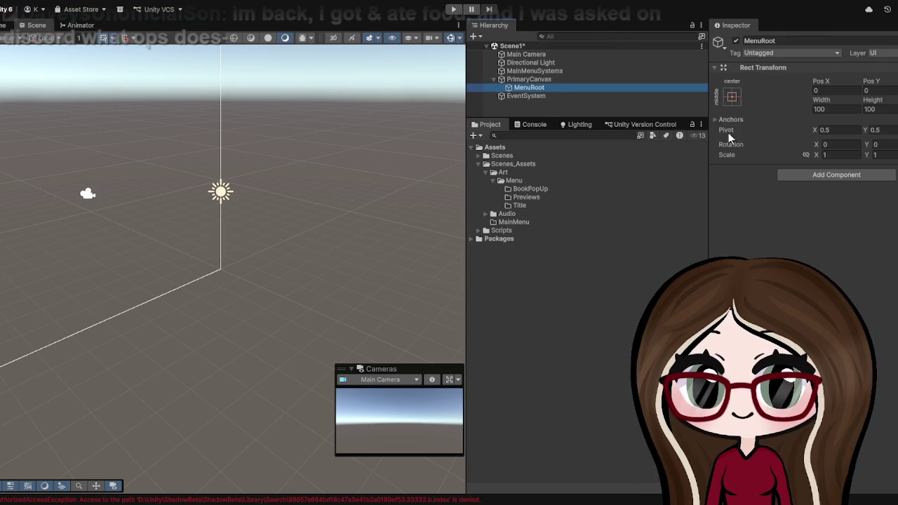
Reselect MenuRoot to show its 100×100 Rect Transform at 0, 0, and enlarge the Hierarchy.
click(721, 94)
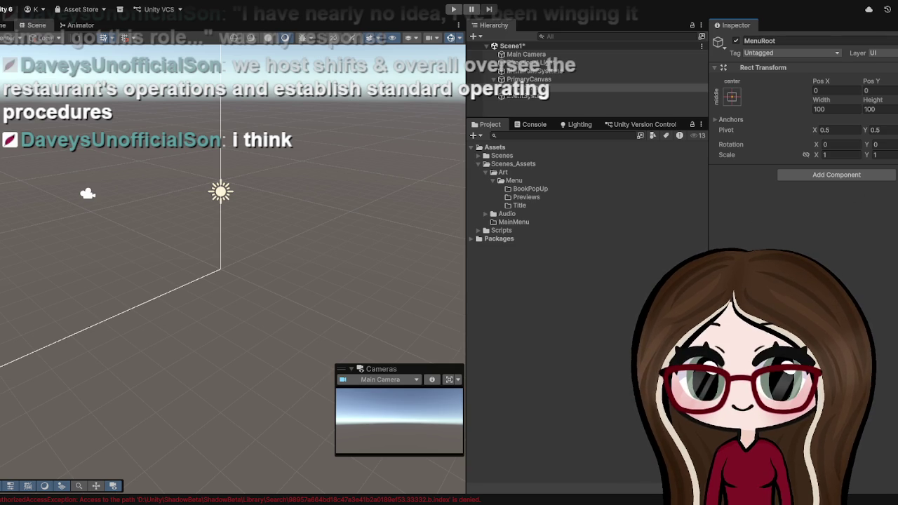
click(526, 176)
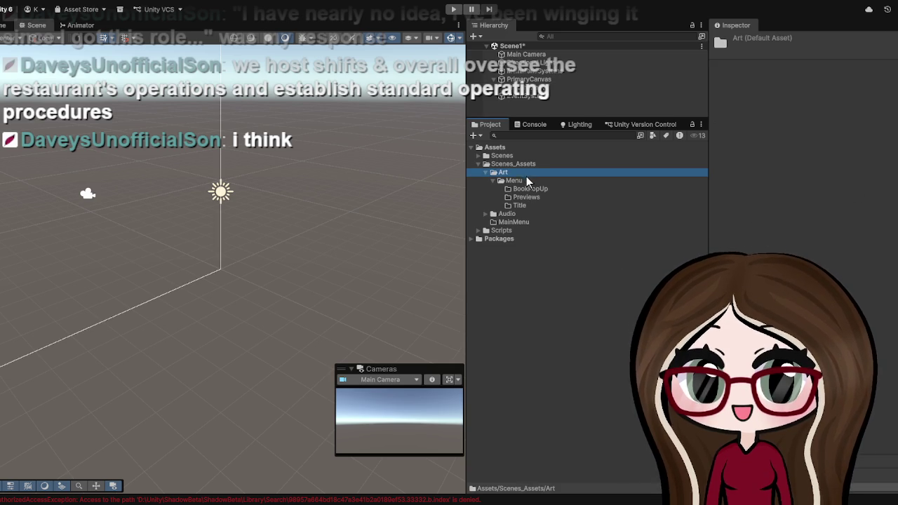
click(527, 92)
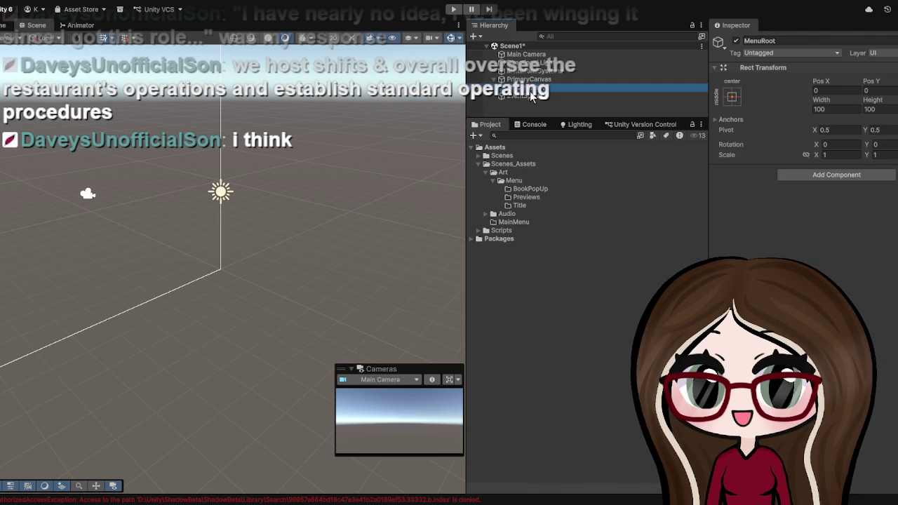
drag(542, 116, 542, 268)
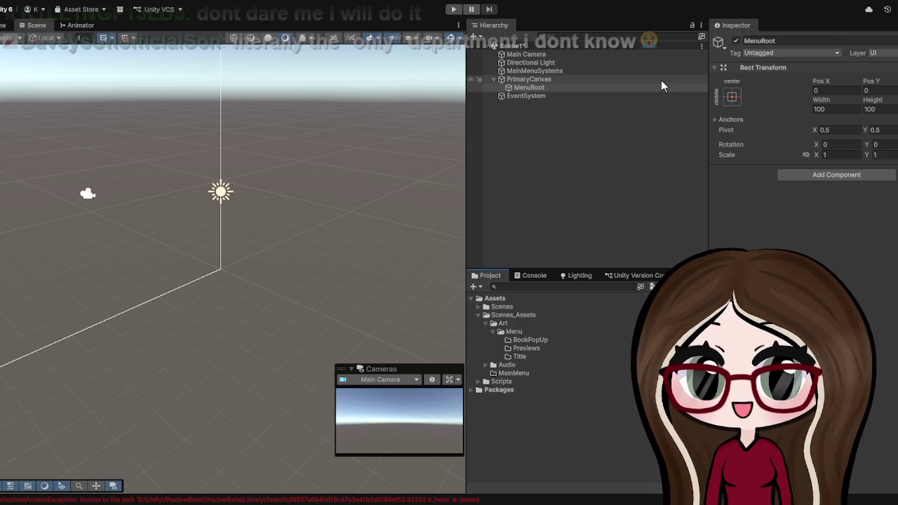
Select MenuRoot under PrimaryCanvas as the parent for new objects.
click(541, 87)
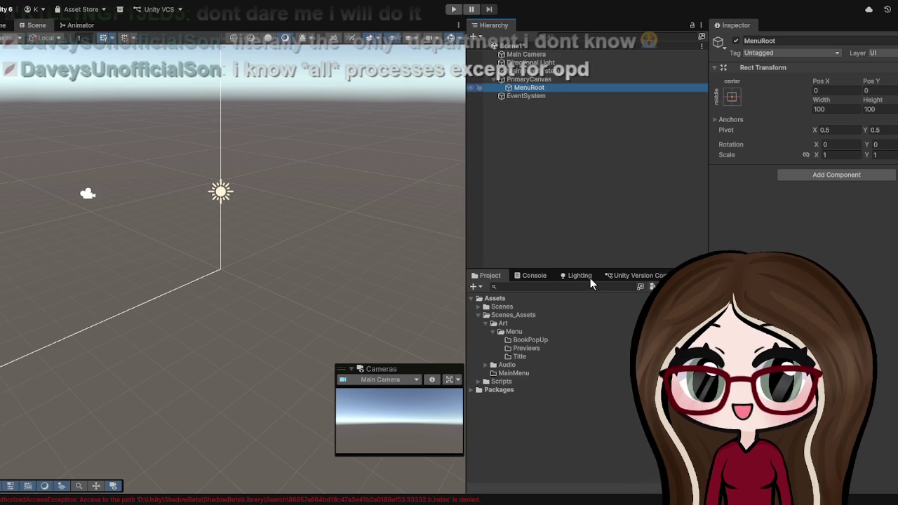
Create empty children under MenuRoot named LeftMenuPanel, RightMenuPanel and BottomTitlePanel.
key(alt+shift+n)
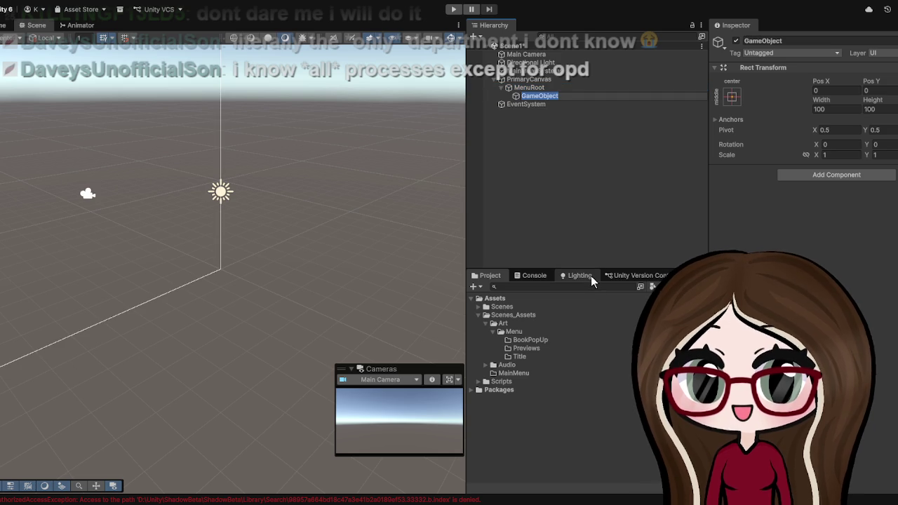
text(LeftMenuPa)
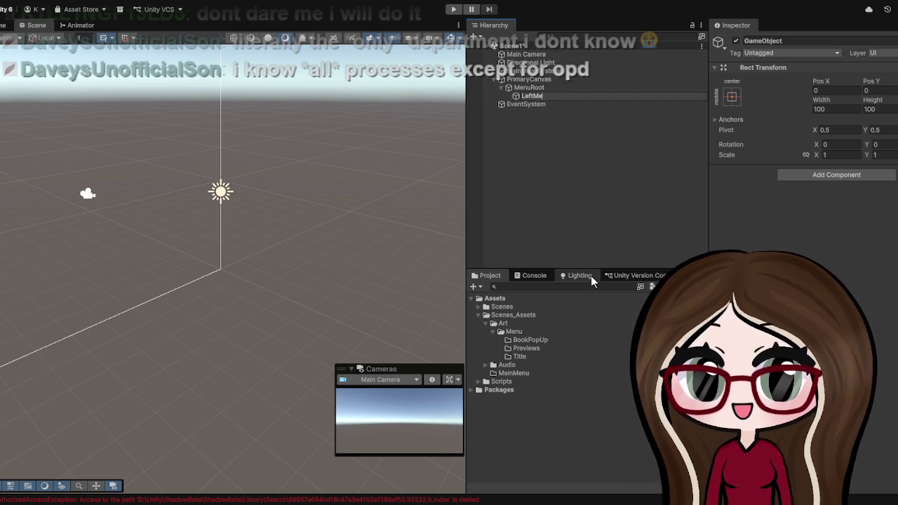
text(ne)
text(l)
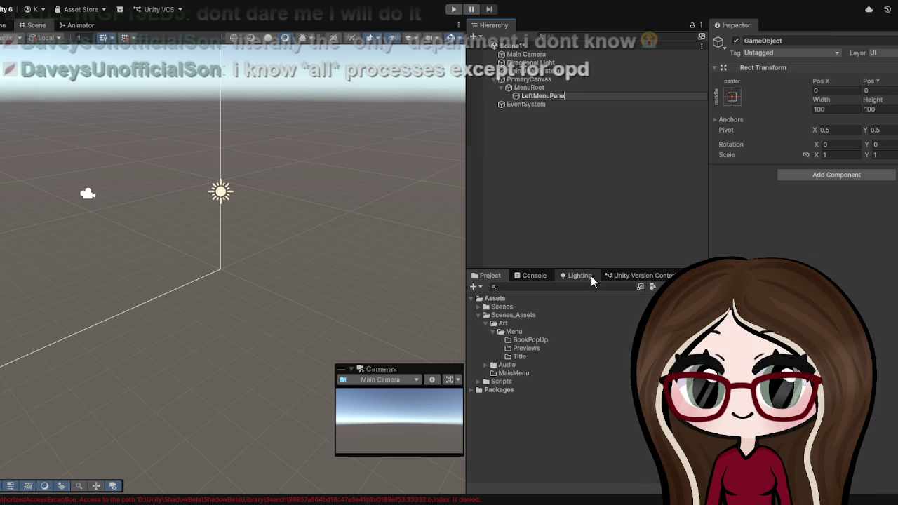
click(580, 249)
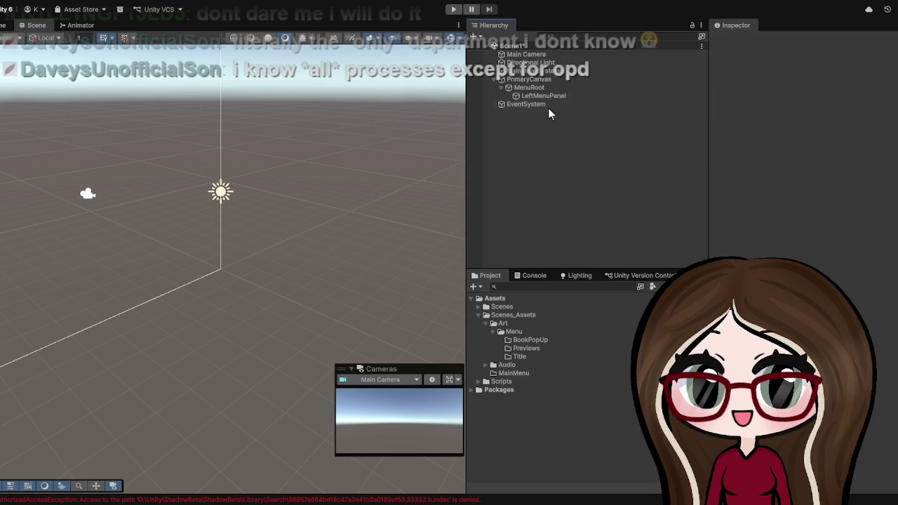
click(547, 94)
click(552, 89)
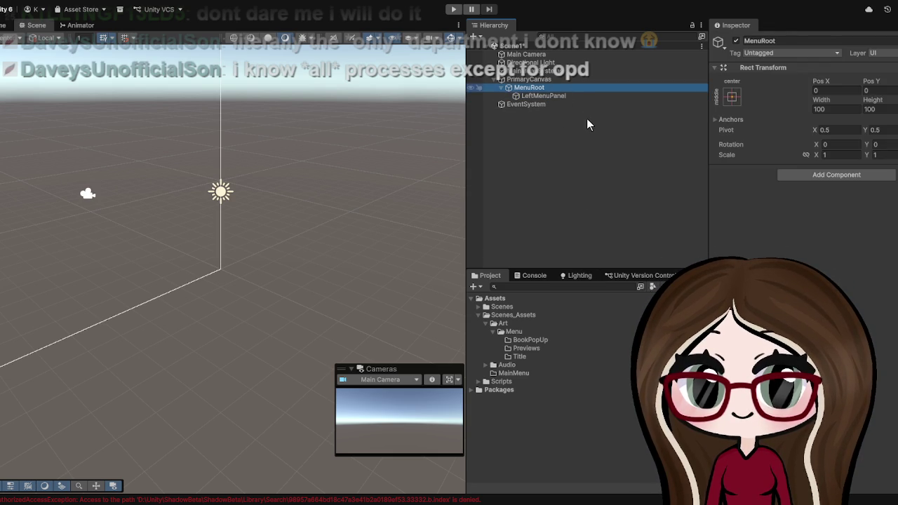
key(alt+shift+n)
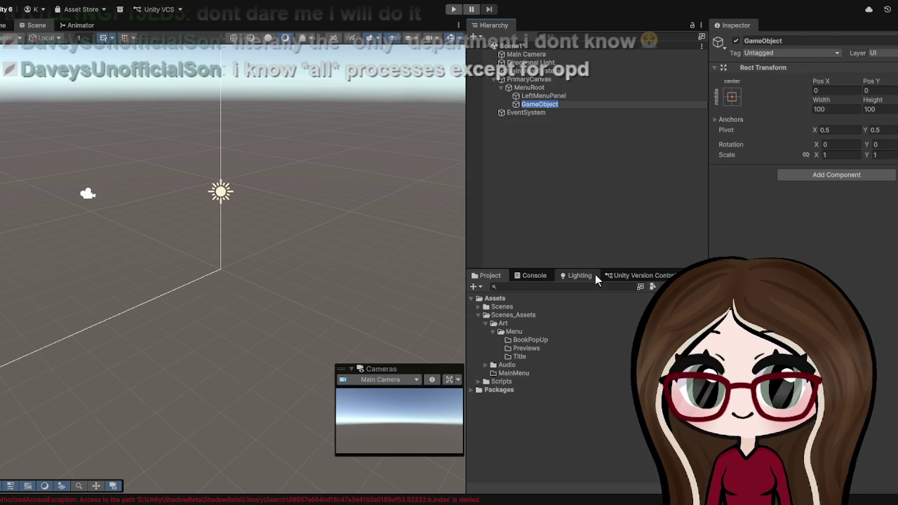
text(RightMenuPan)
text(el)
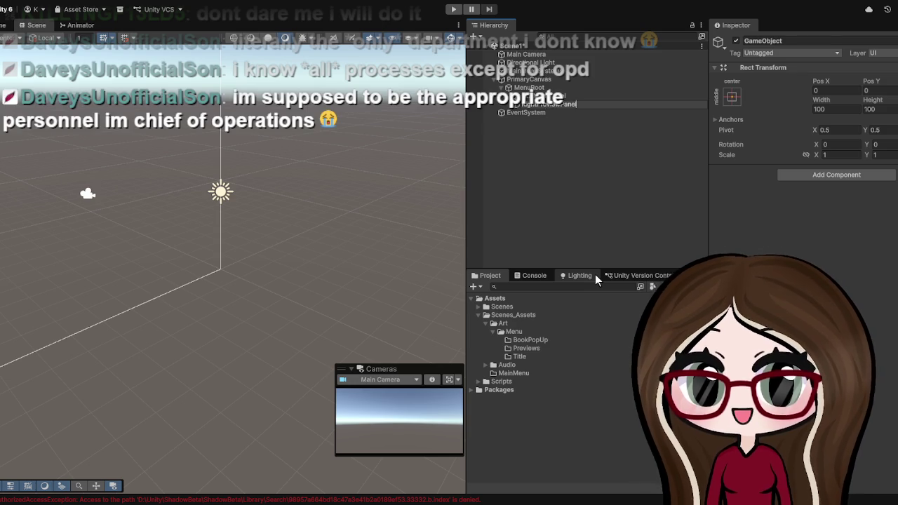
click(607, 207)
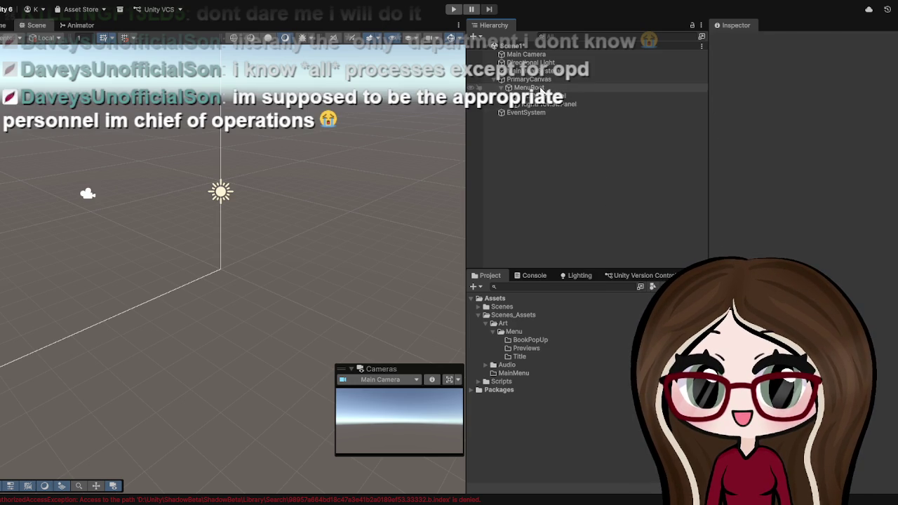
click(565, 88)
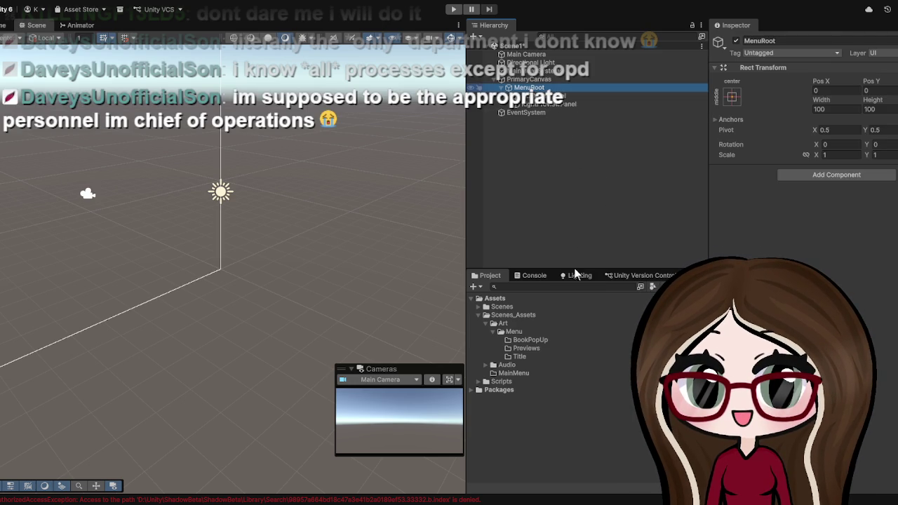
key(alt+shift+n)
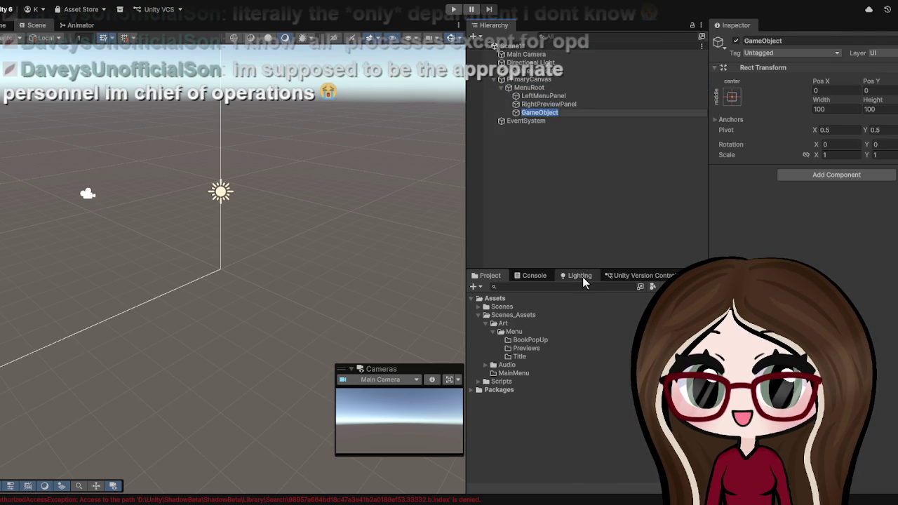
text(BottomTit)
text(lePanel)
Commit BottomTitlePanel and add a fourth empty child named TopRightPanel under MenuRoot.
click(601, 223)
click(541, 87)
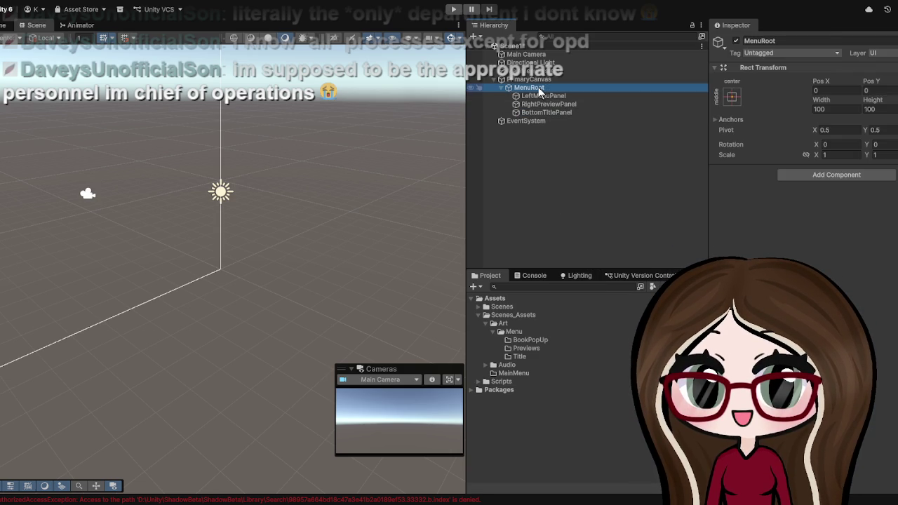
key(alt+shift+n)
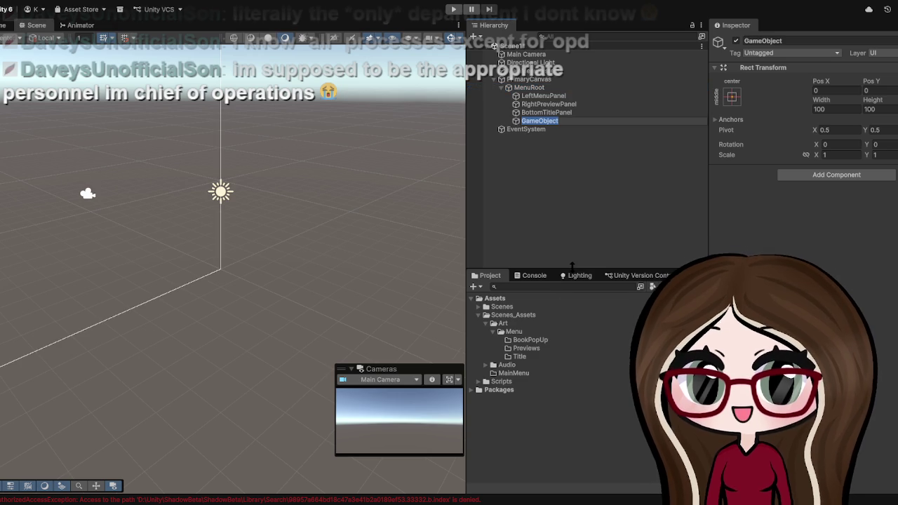
text(Top)
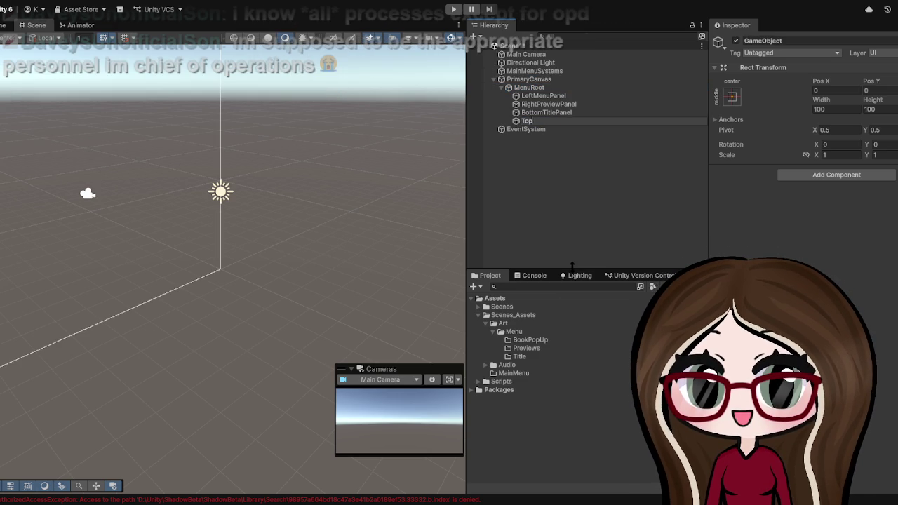
text(RightPanel)
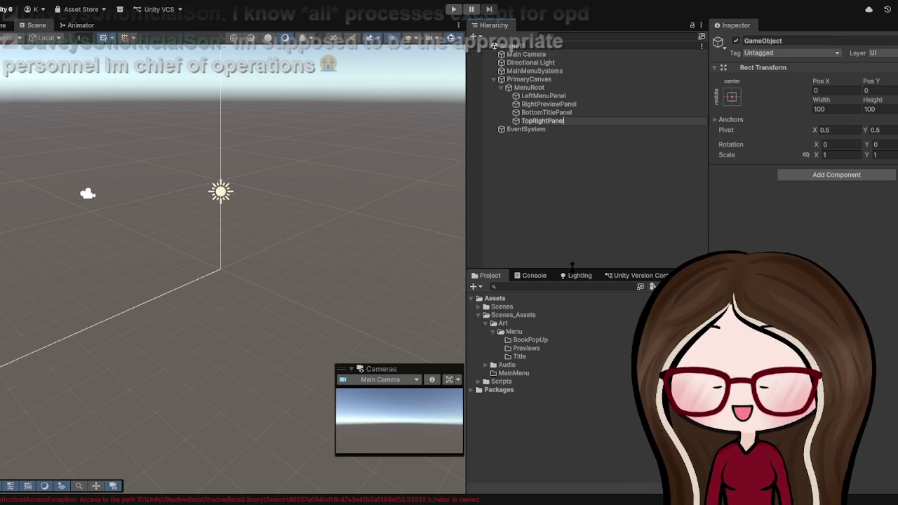
click(580, 190)
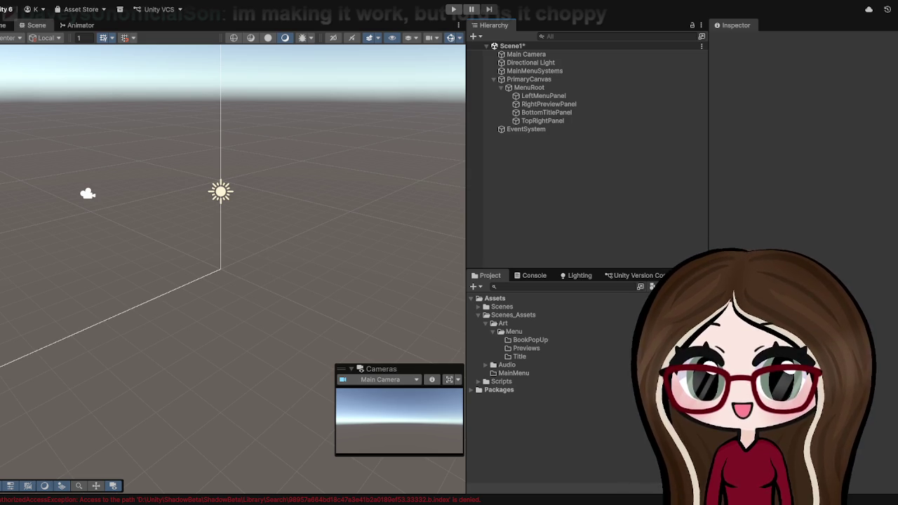
click(514, 366)
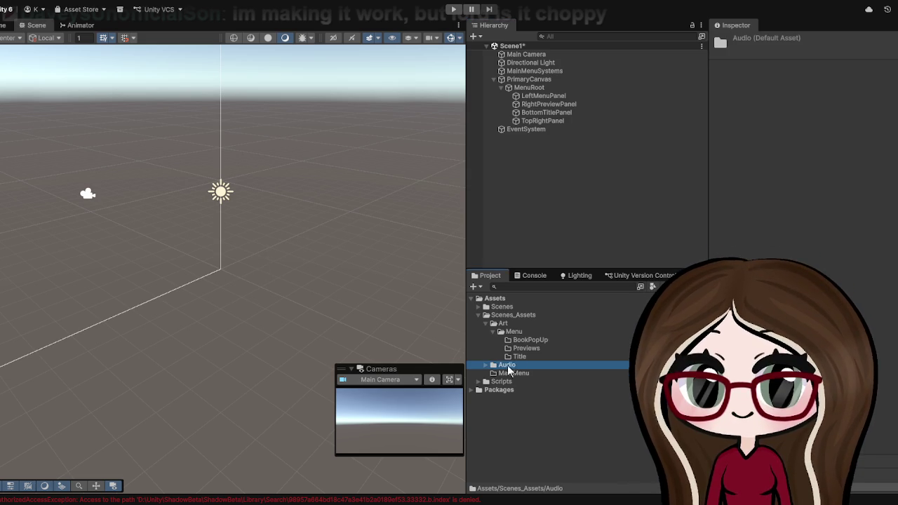
Create an audio mixer named MainAudioMixer in Audio/Mixers and open it.
click(485, 365)
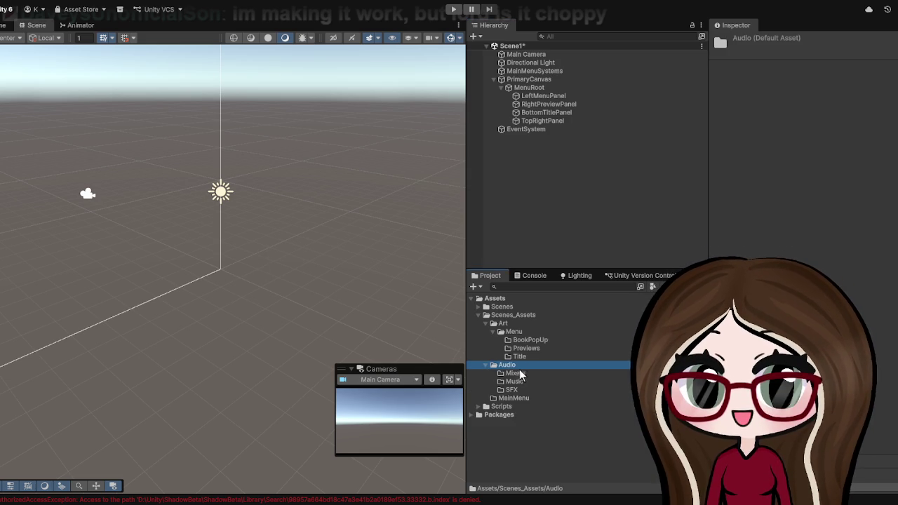
click(518, 374)
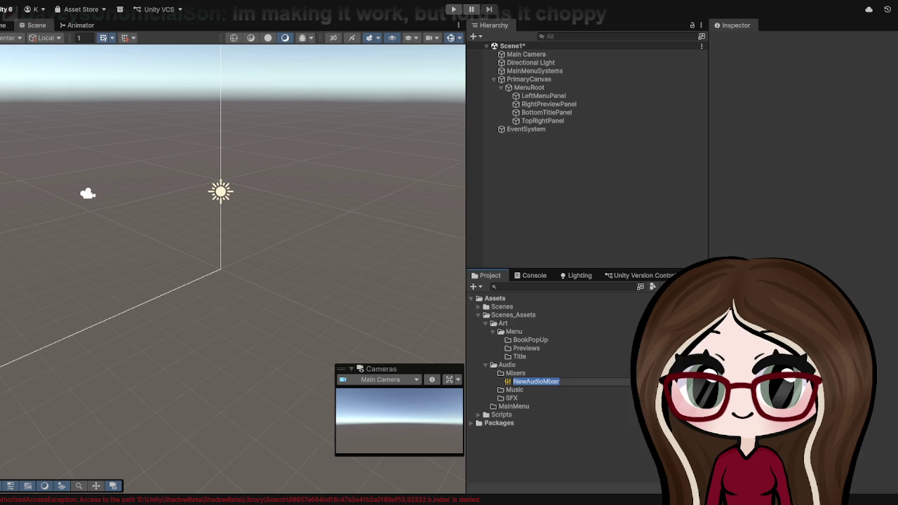
text(MainAudio)
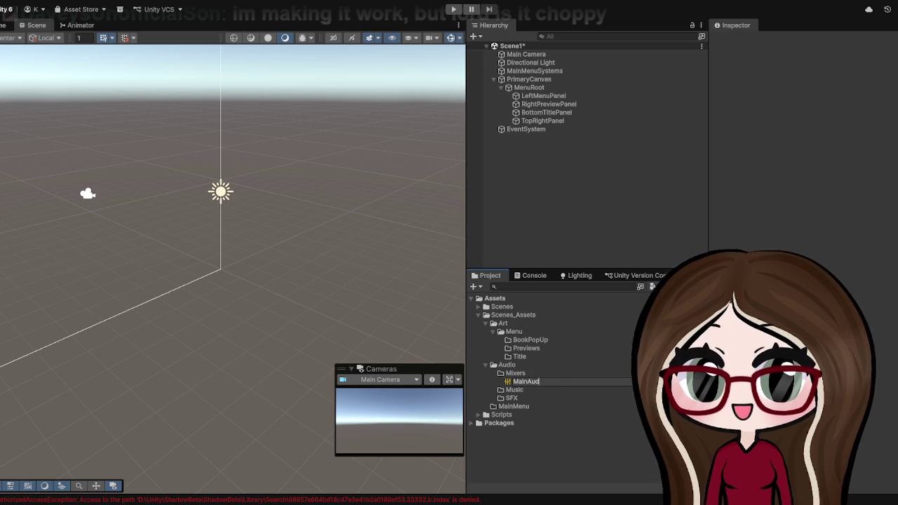
text(Mixer)
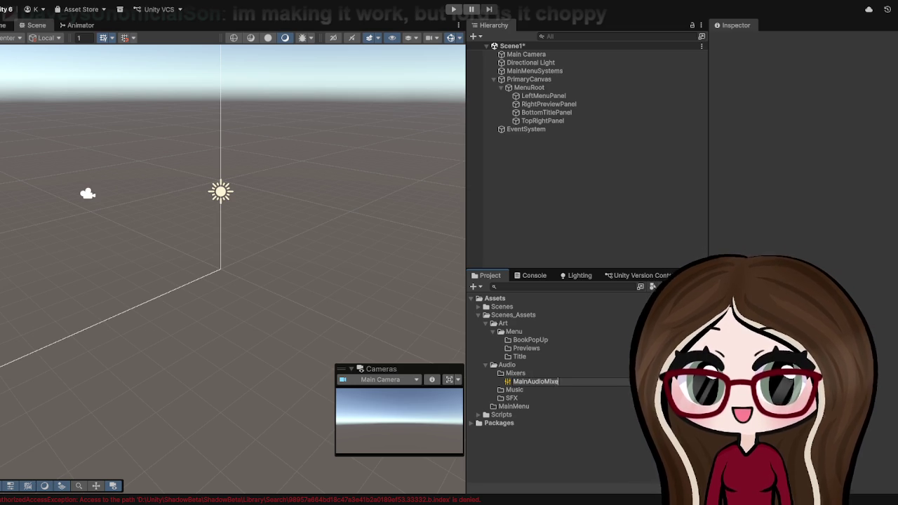
key(Return)
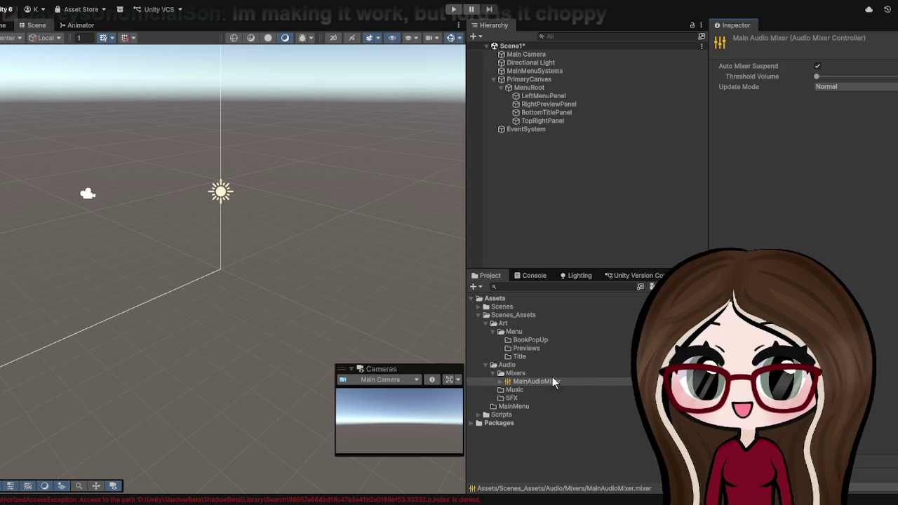
double_click(541, 381)
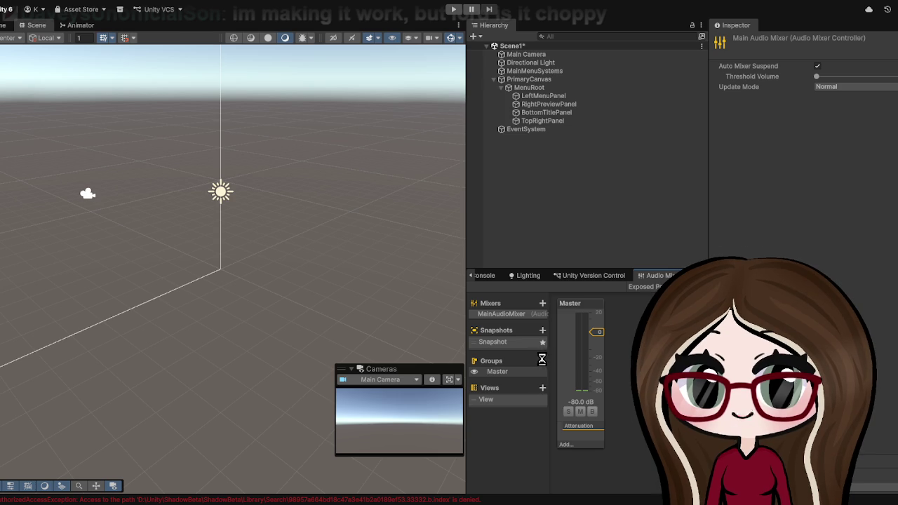
Add a MusicVolume group under Master, deleting an SFXVolume group wrongly nested under it.
click(542, 361)
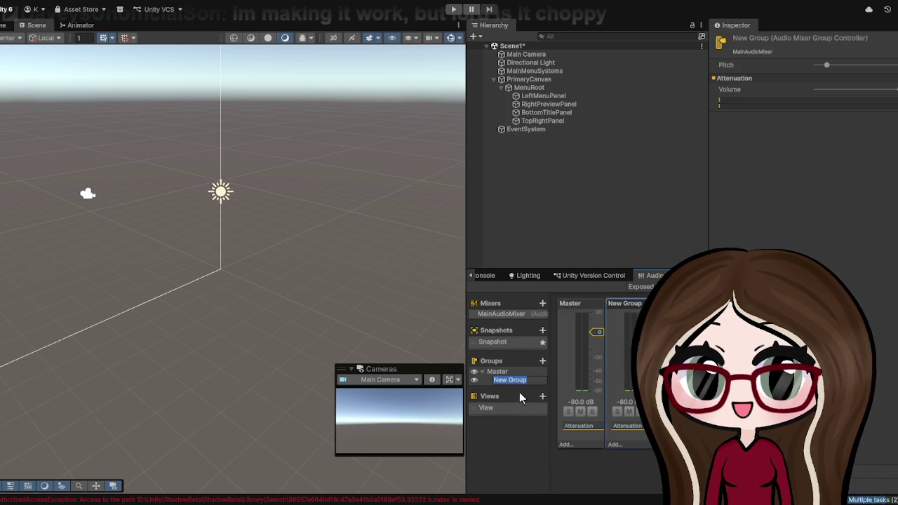
text(Music)
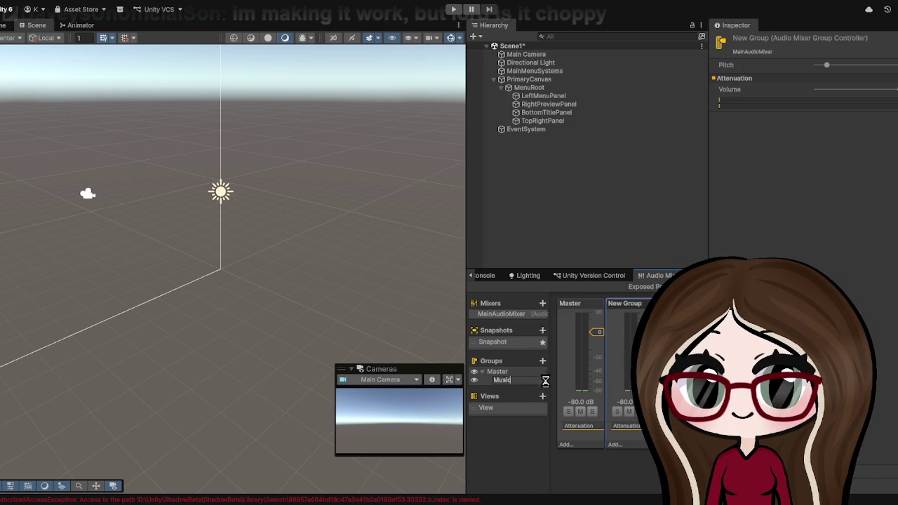
key(Return)
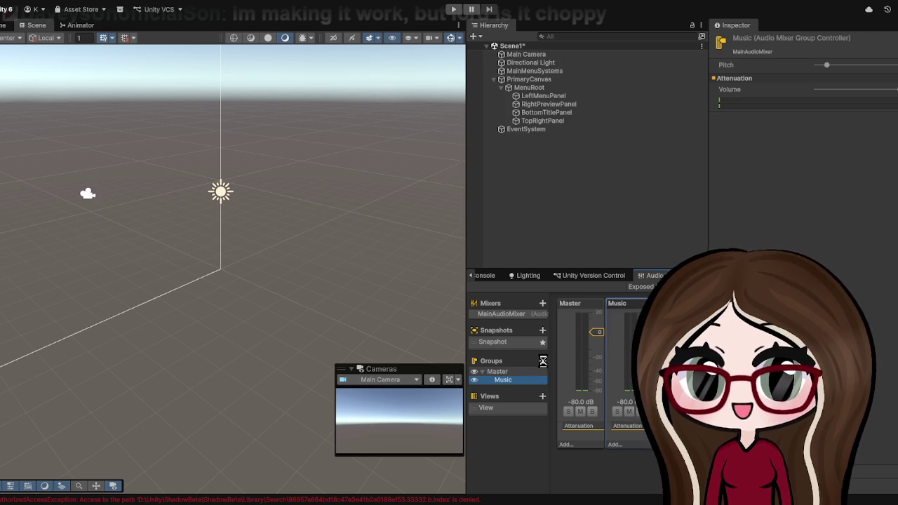
click(542, 361)
text(SFX)
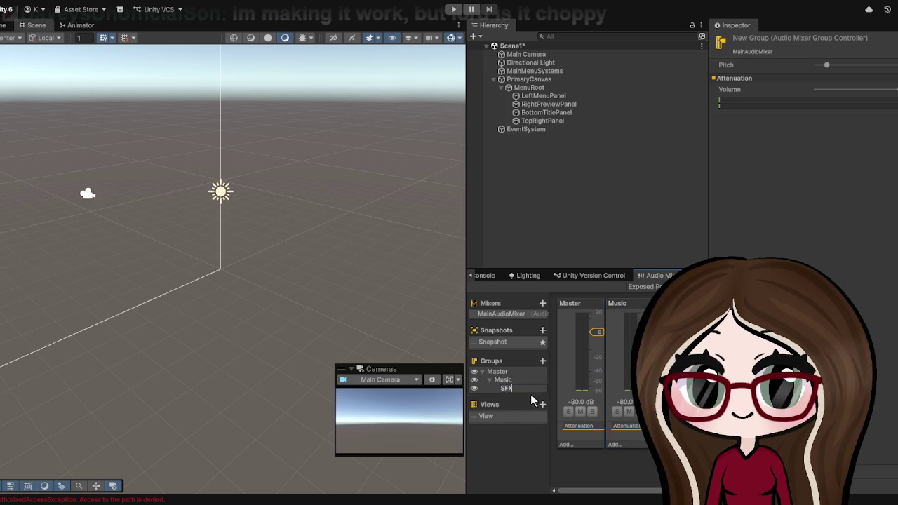
text(Volume)
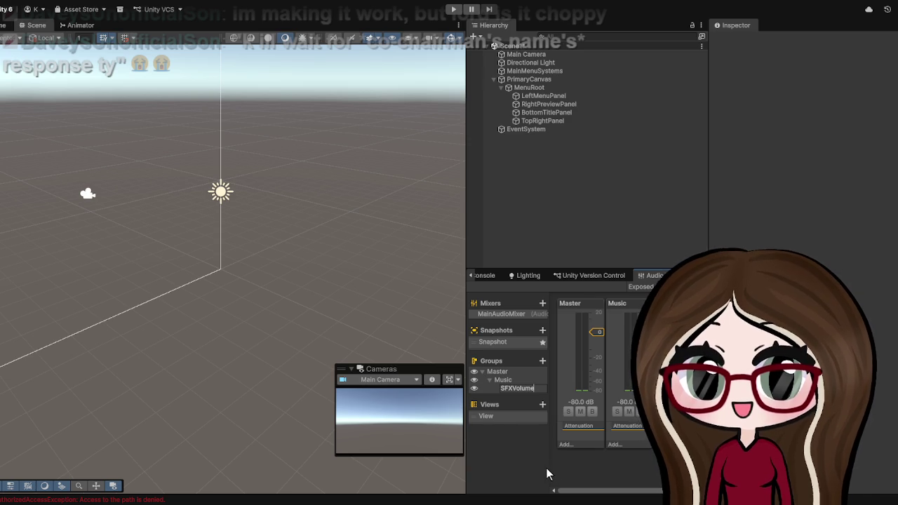
click(505, 443)
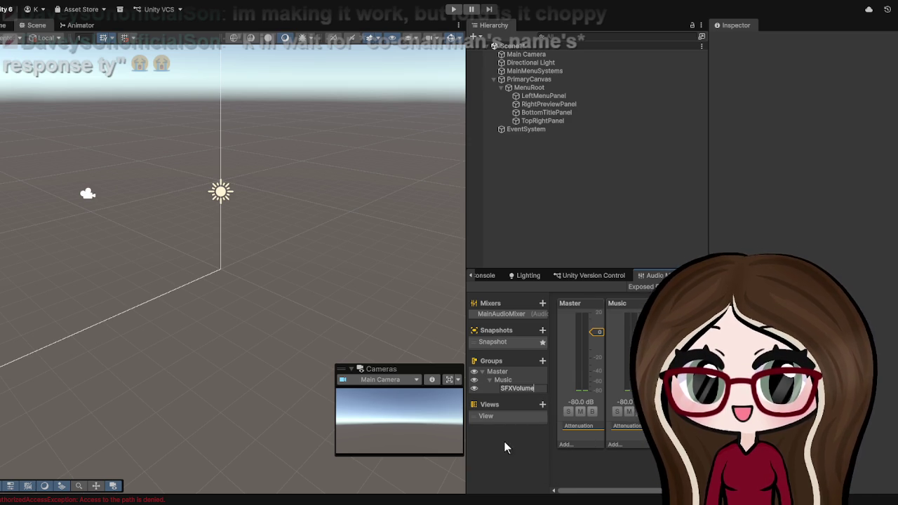
click(508, 390)
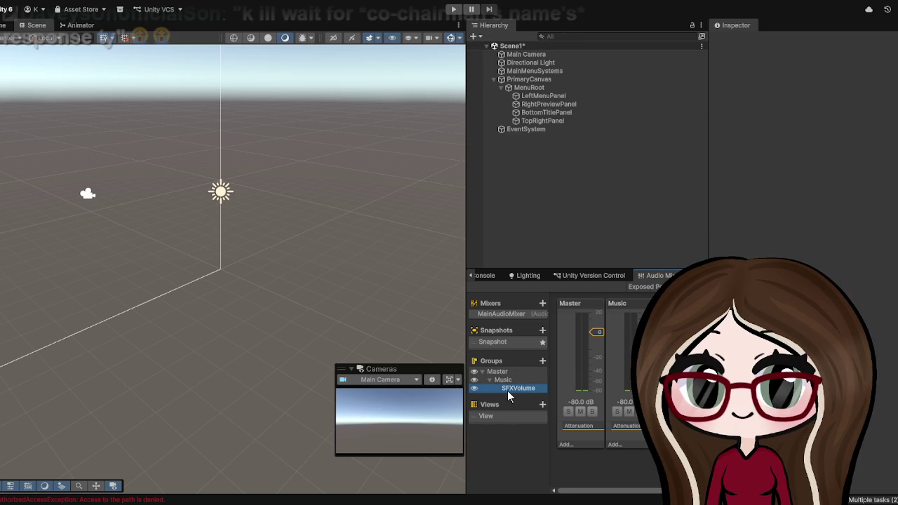
key(Delete)
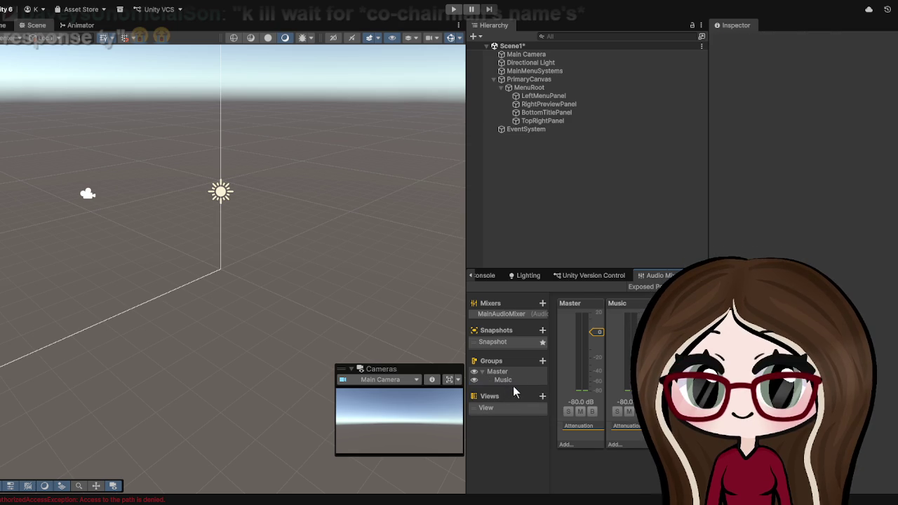
click(515, 380)
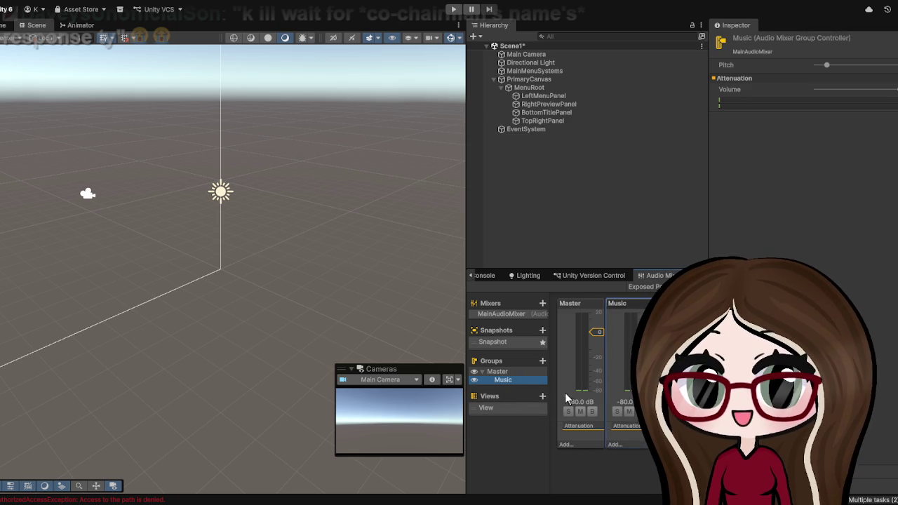
key(Return)
key(Right)
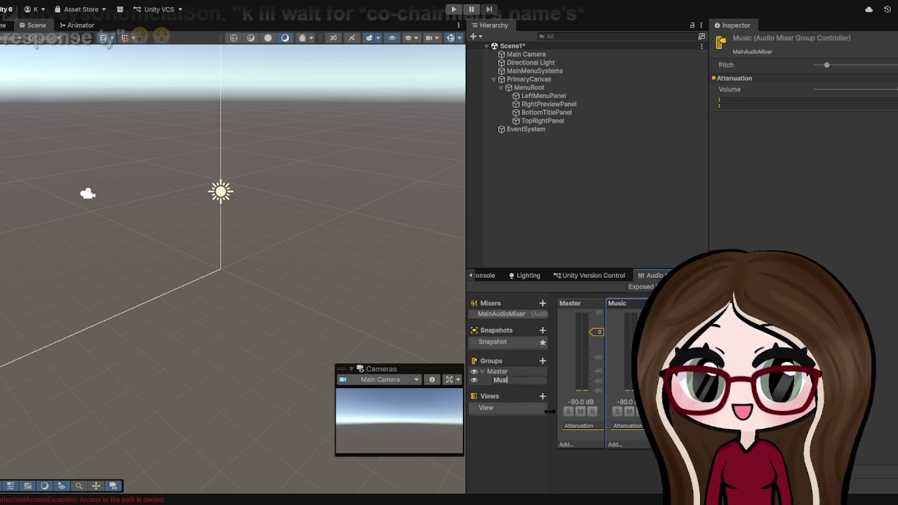
text(cVolume)
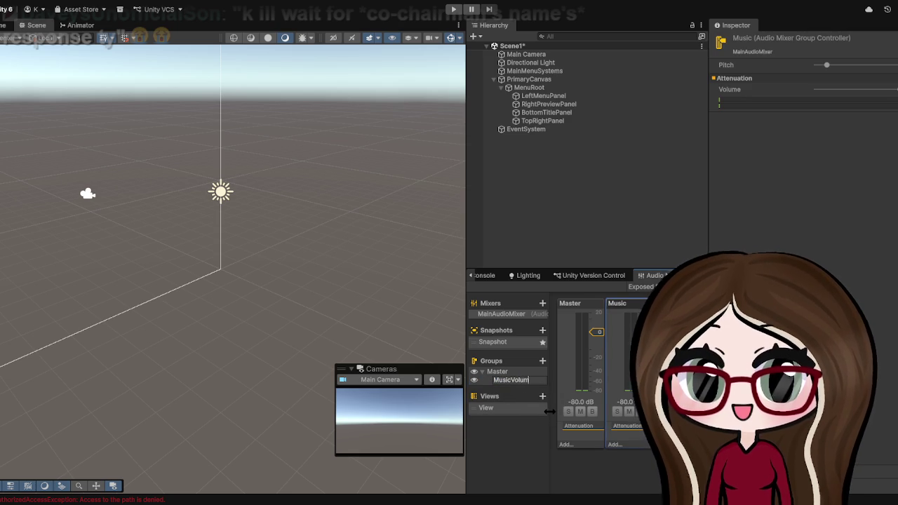
key(Return)
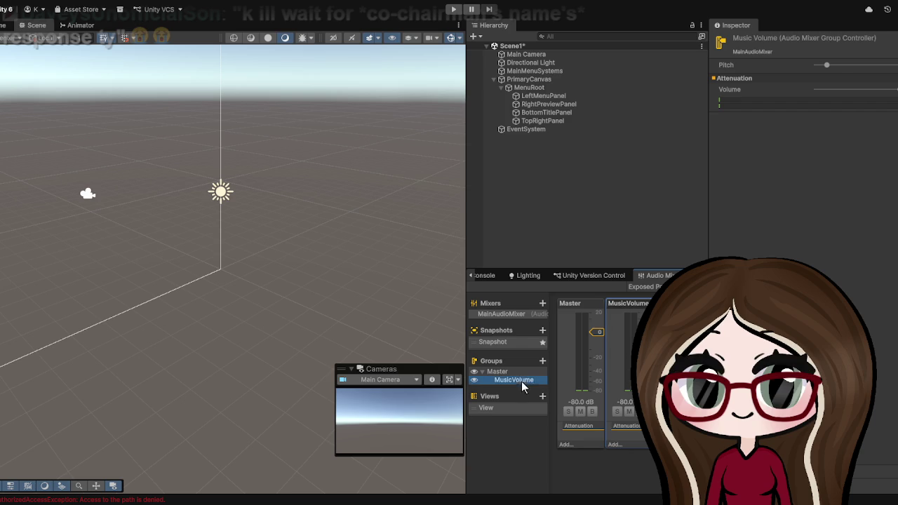
Add SFXVolume and VoiceVolume groups under Master, removing a stray extra group.
click(523, 372)
click(543, 362)
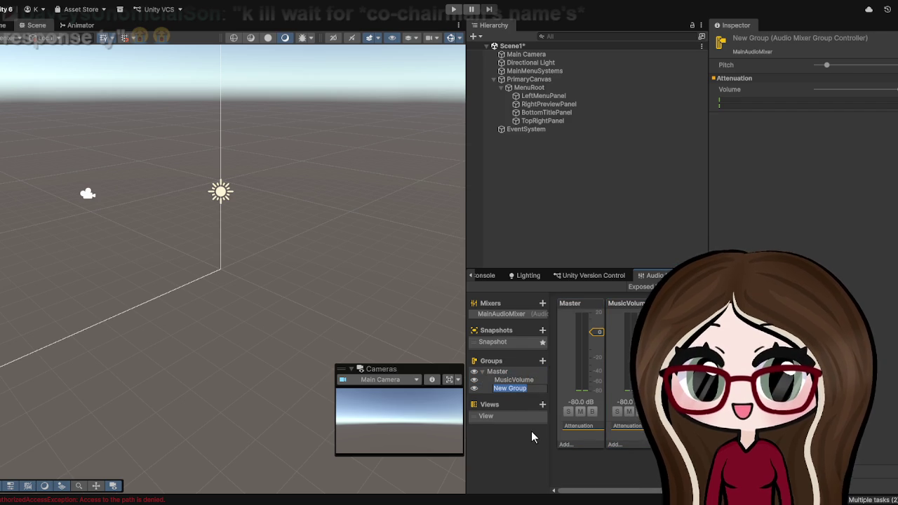
text(SFXVolume)
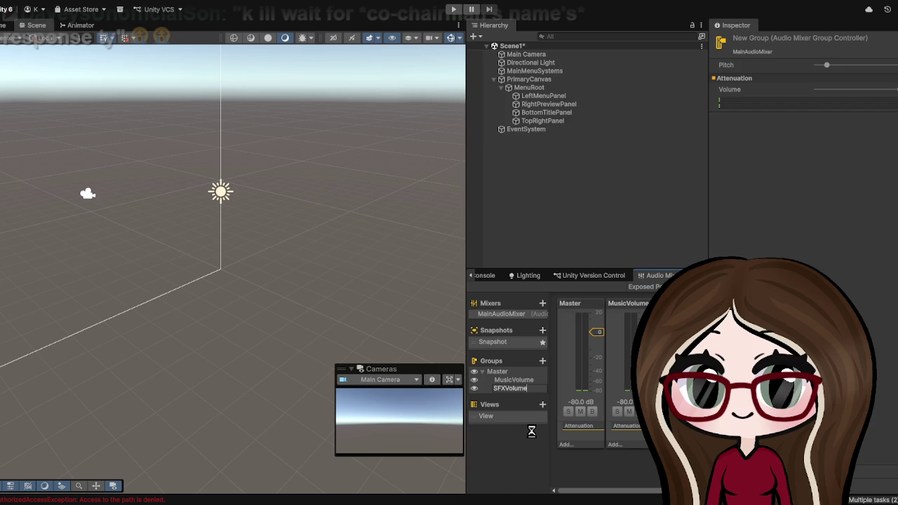
key(Return)
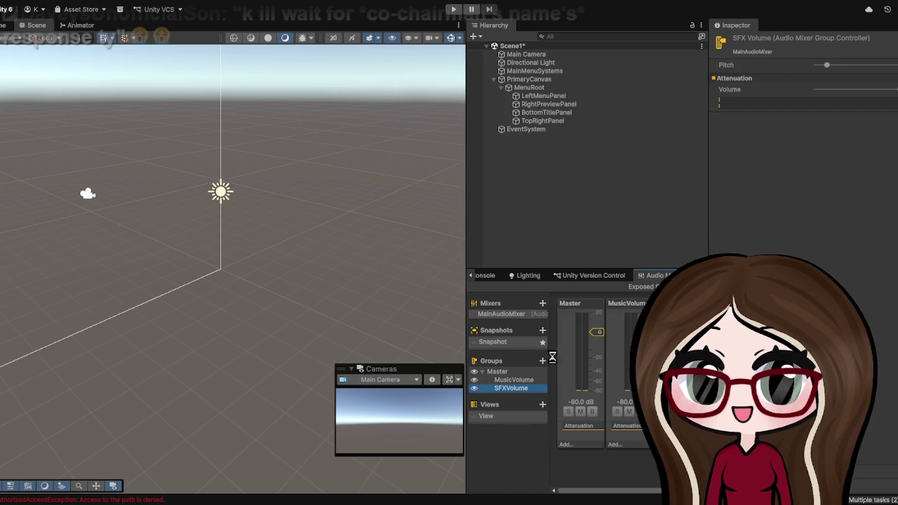
click(546, 360)
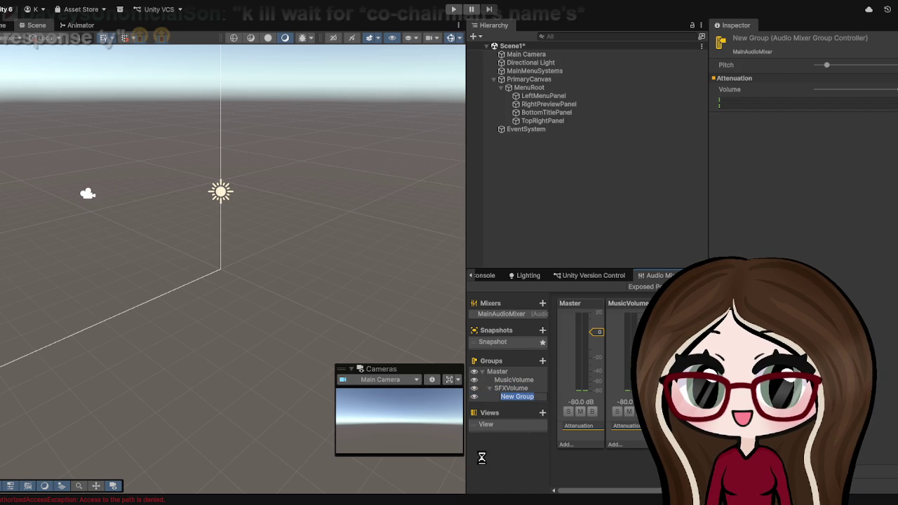
key(Return)
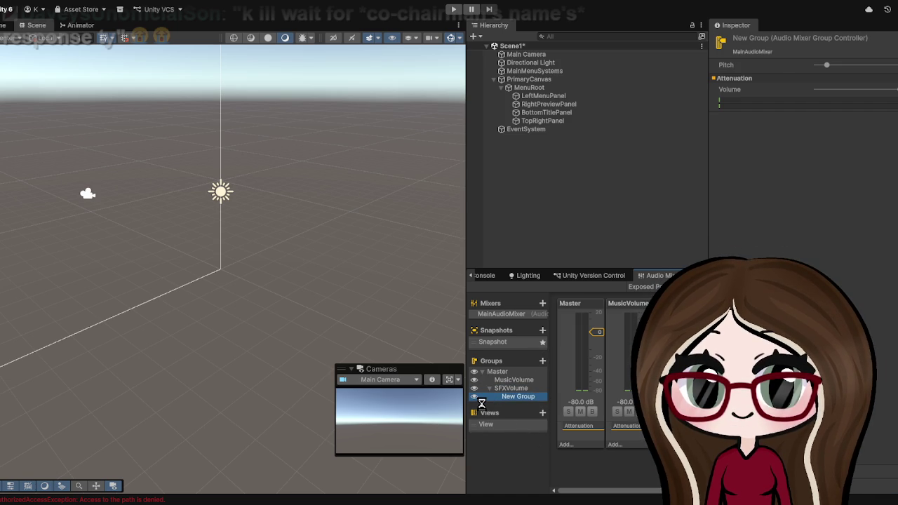
key(Delete)
click(513, 371)
text(VoiceVol)
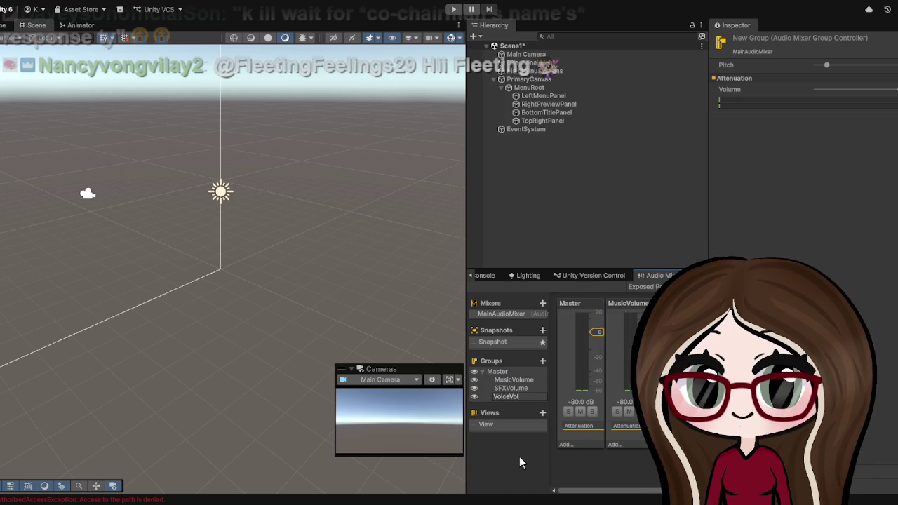
text(ume)
key(Return)
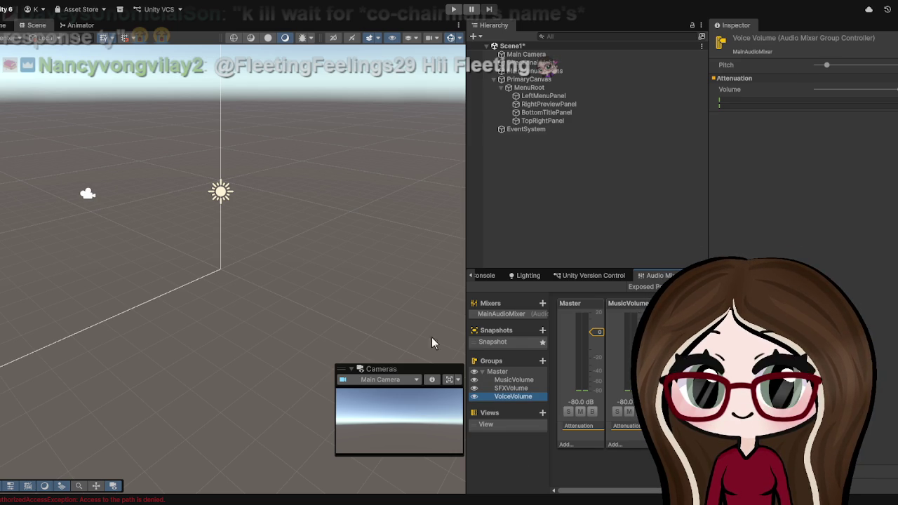
click(511, 380)
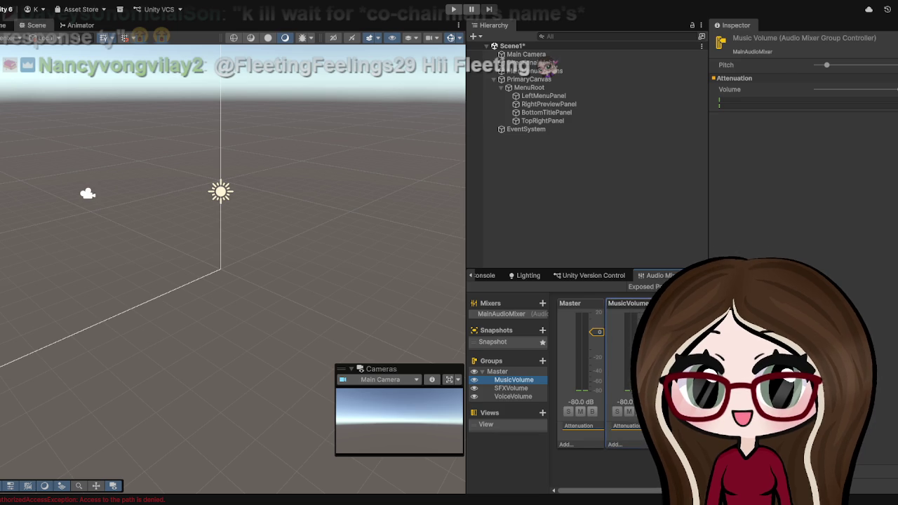
Expose the Master group's Pitch parameter to scripts.
click(500, 371)
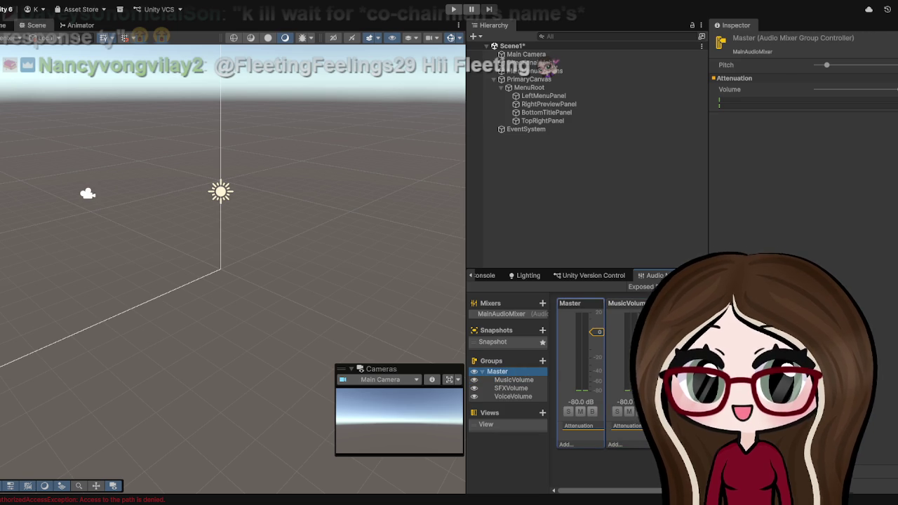
click(599, 324)
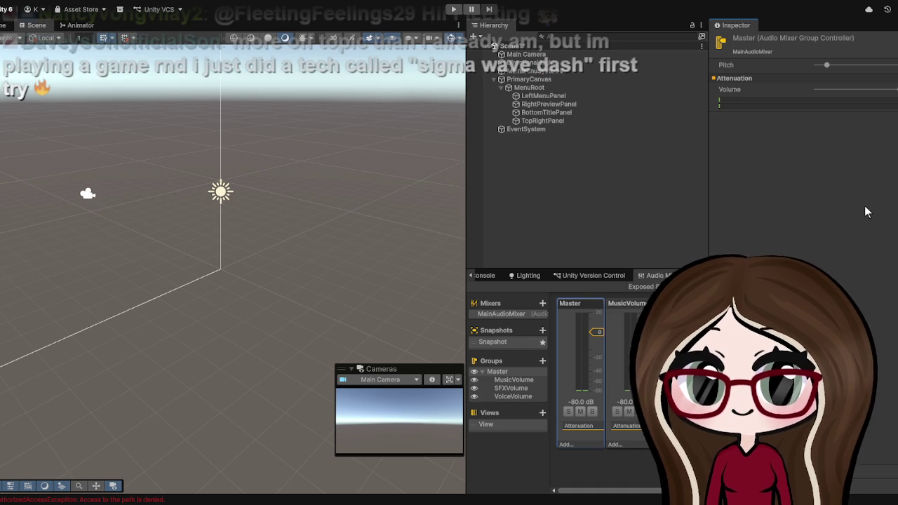
click(590, 304)
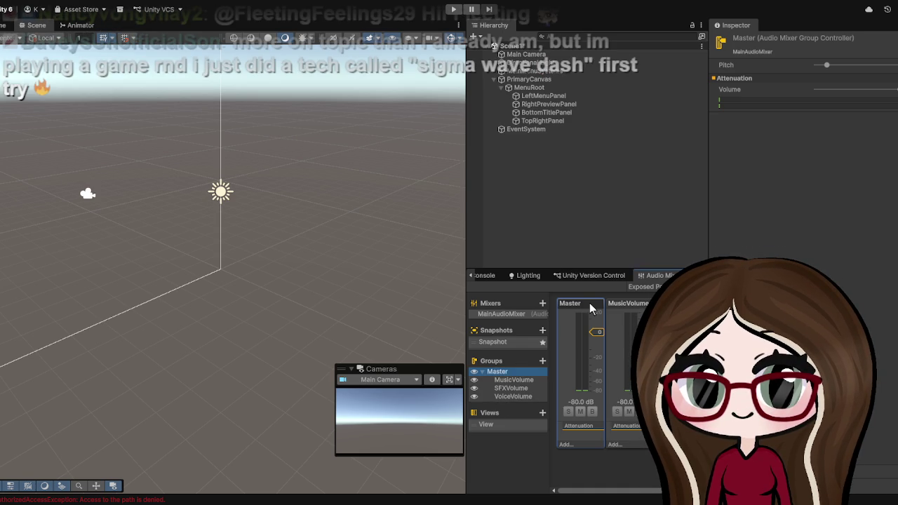
click(889, 89)
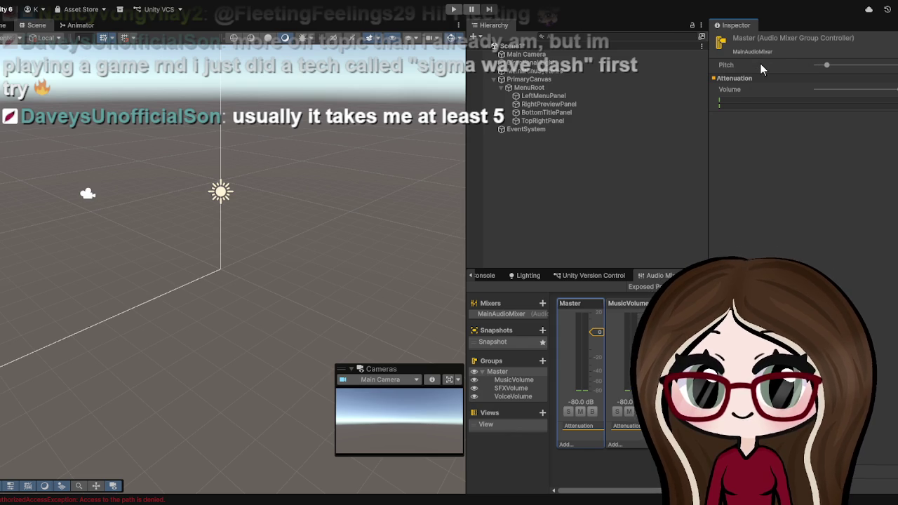
right_click(820, 72)
click(825, 78)
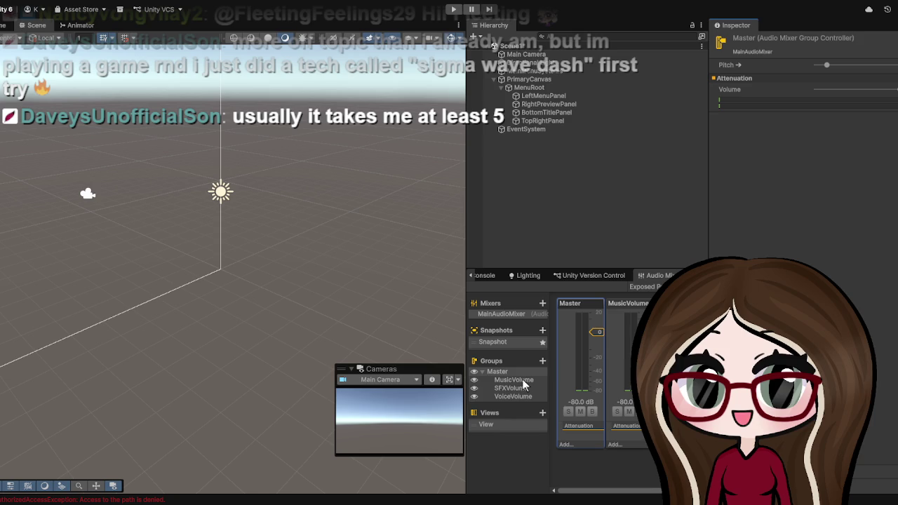
Expose Pitch to scripts for the MusicVolume, SFXVolume and VoiceVolume groups.
click(521, 379)
right_click(793, 66)
click(817, 73)
click(500, 389)
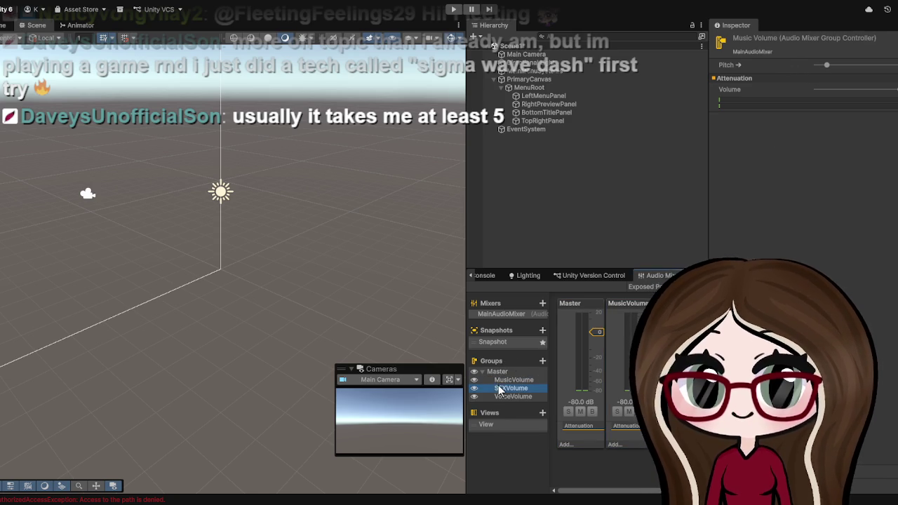
right_click(746, 68)
click(785, 78)
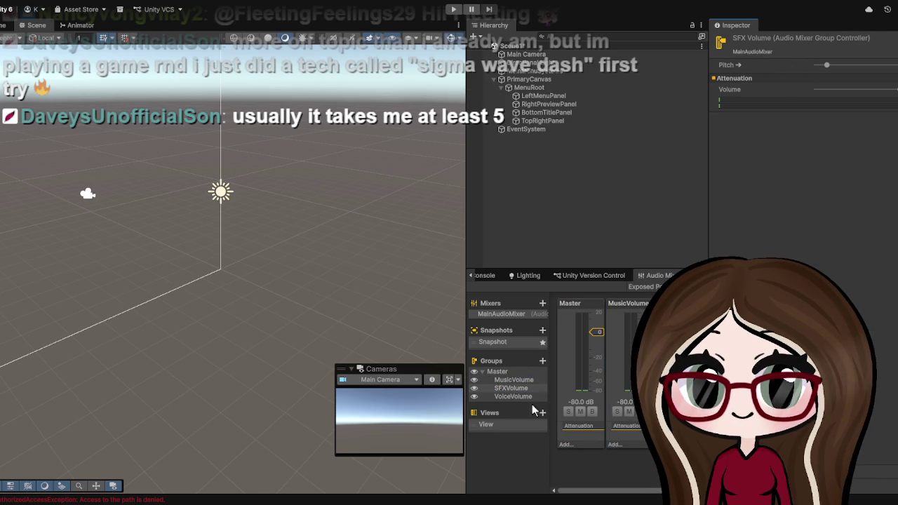
click(506, 397)
click(766, 67)
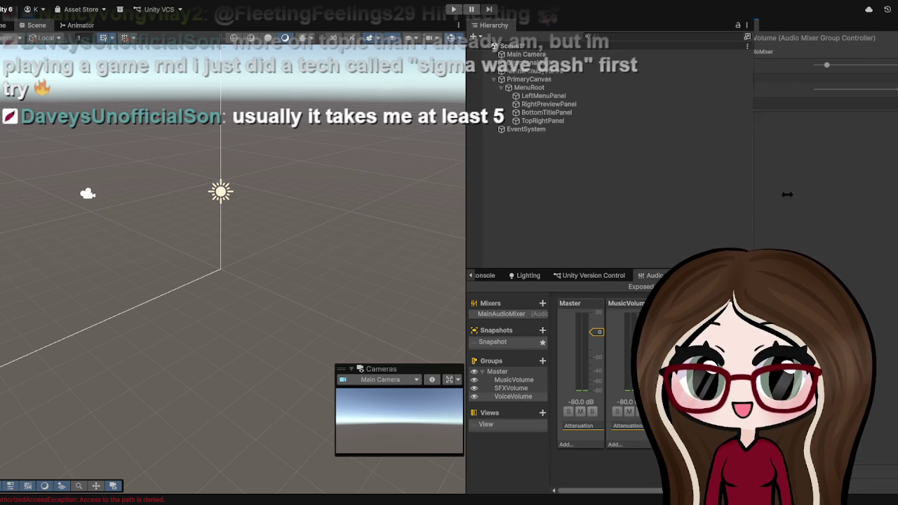
Narrow the Inspector to widen the mixer panels, then widen it partway again with Master selected.
drag(708, 188, 850, 188)
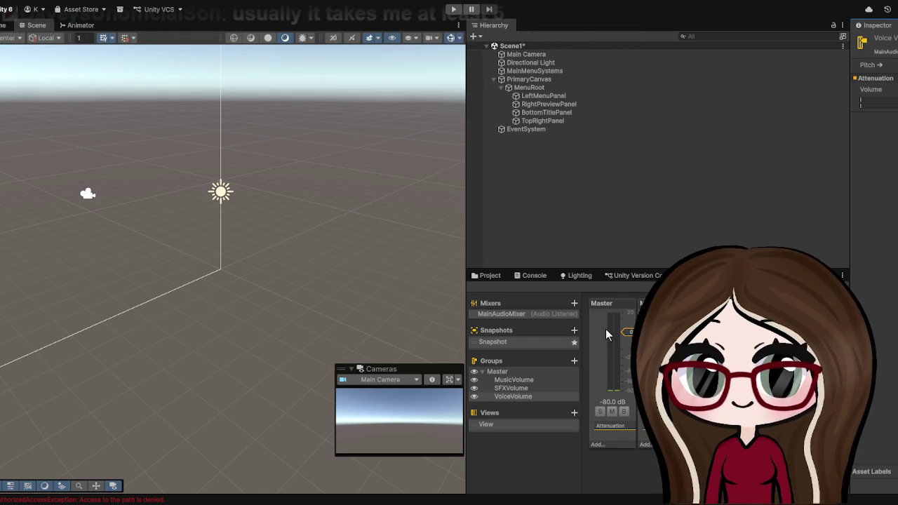
click(610, 305)
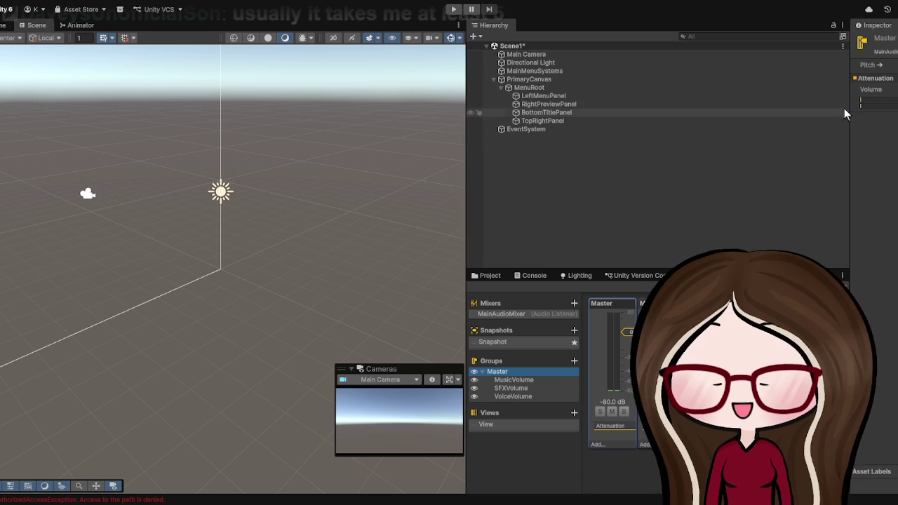
drag(850, 112, 747, 112)
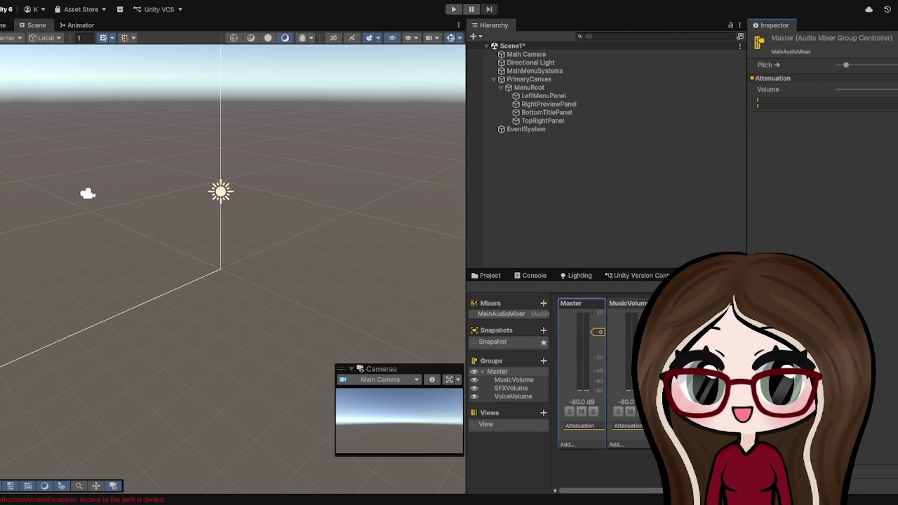
click(630, 298)
Move down to the next mixer group in the Groups list to check it.
key(Down)
key(Down)
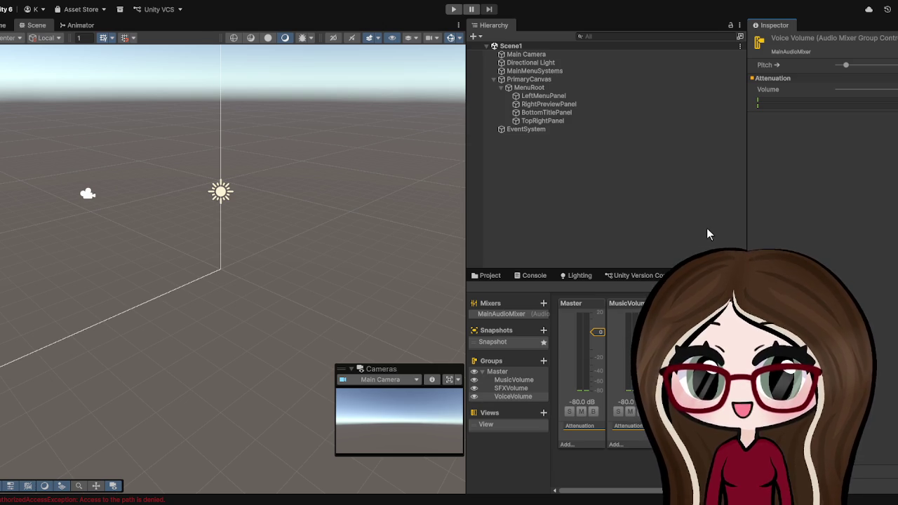
Collapse PrimaryCanvas, then make the Audio Mixer taller and wider, squeezing out the Inspector.
click(493, 80)
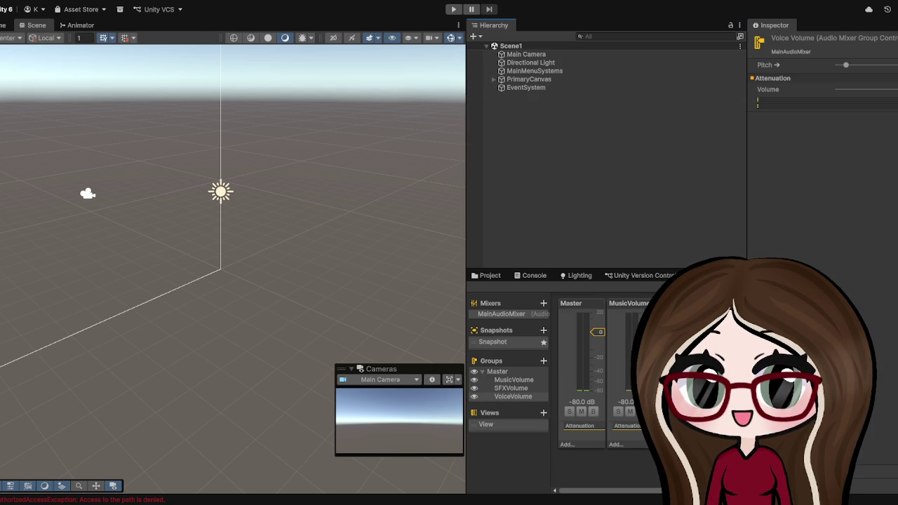
drag(657, 268, 657, 128)
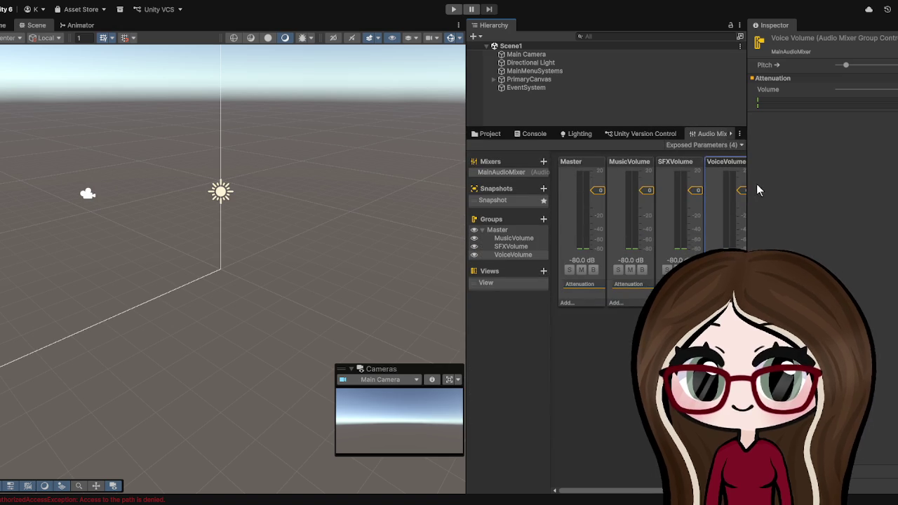
drag(747, 184, 896, 183)
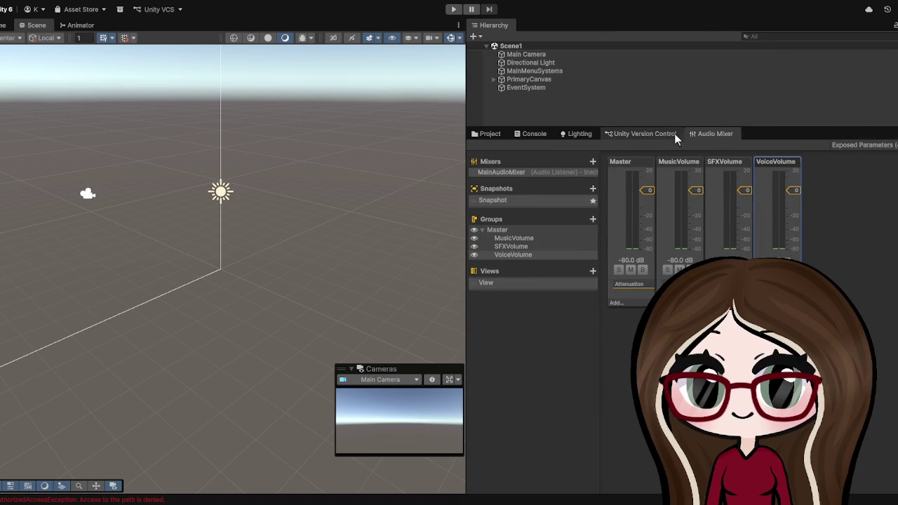